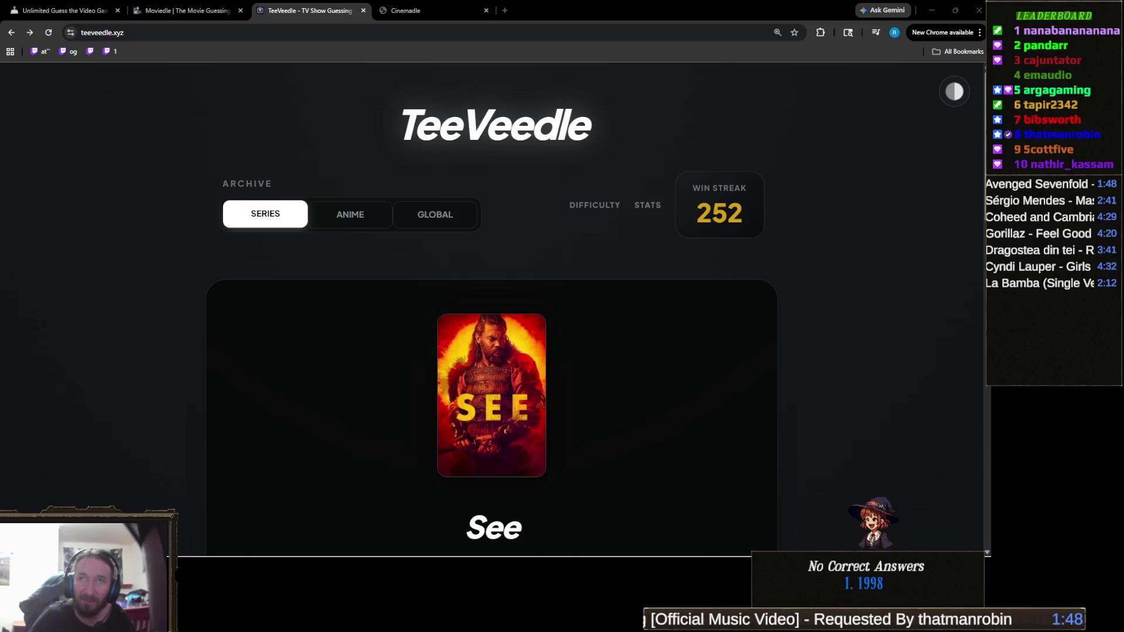
Review the TeeVeedle hints, then dock the X duck-video post as a new Chrome tab.
scroll(571, 301, down, 4)
scroll(571, 301, down, 3)
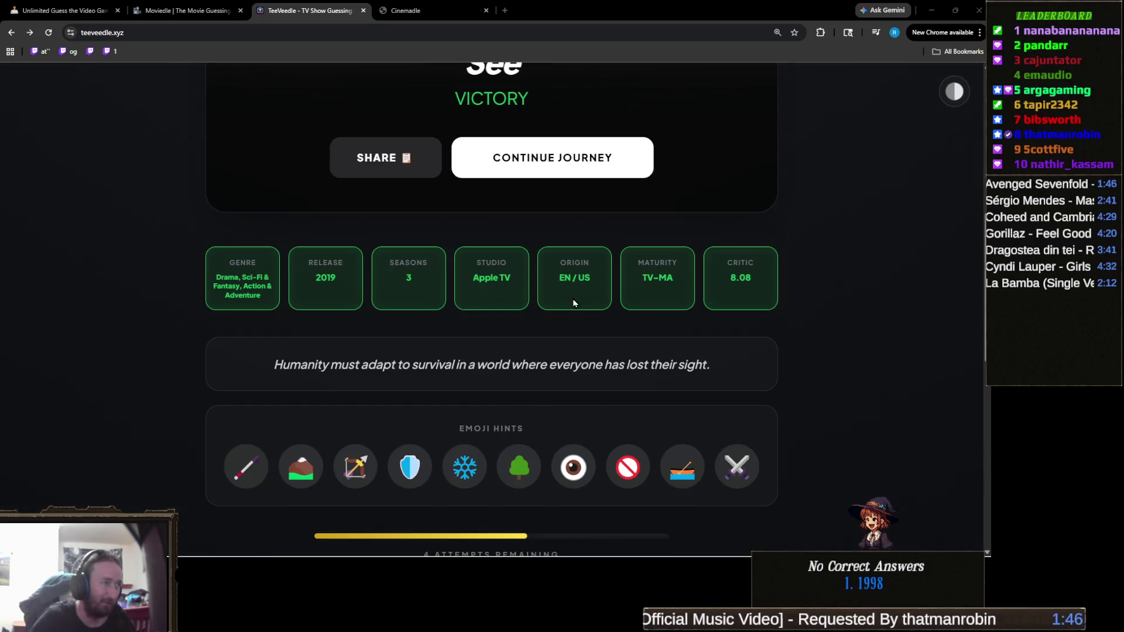
scroll(571, 336, up, 7)
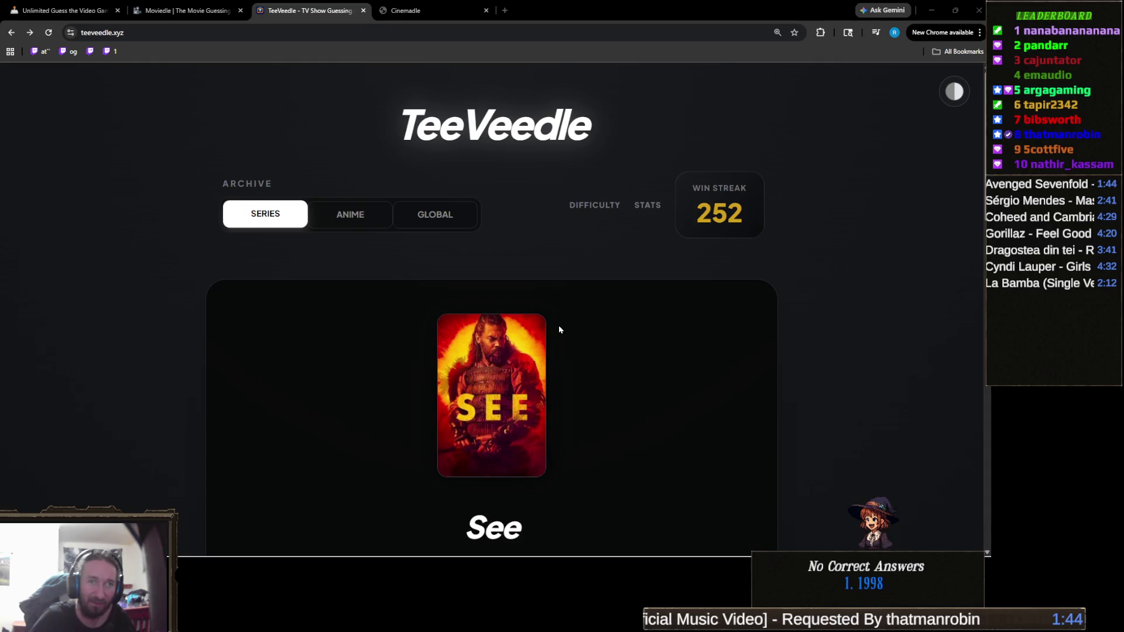
scroll(652, 369, down, 12)
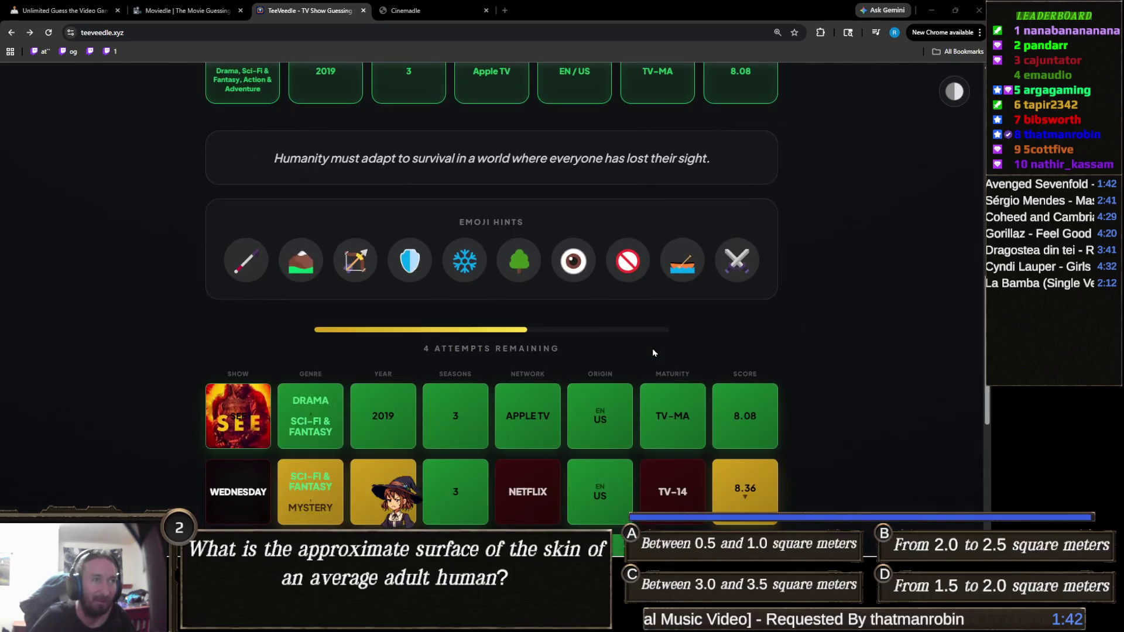
scroll(618, 335, up, 8)
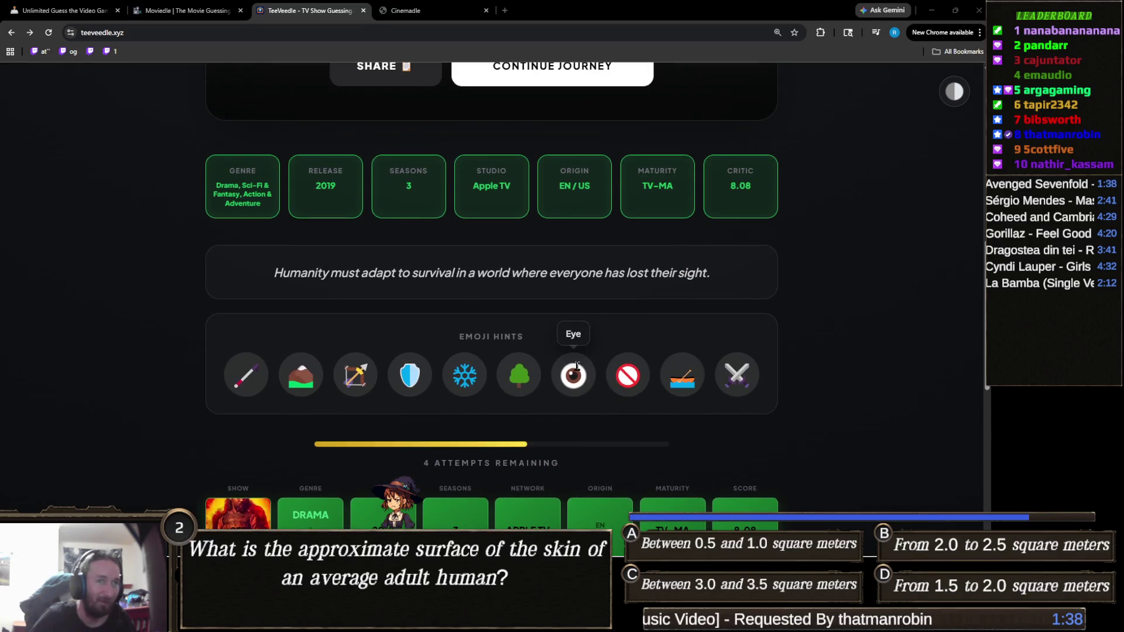
scroll(585, 351, down, 6)
scroll(592, 342, down, 1)
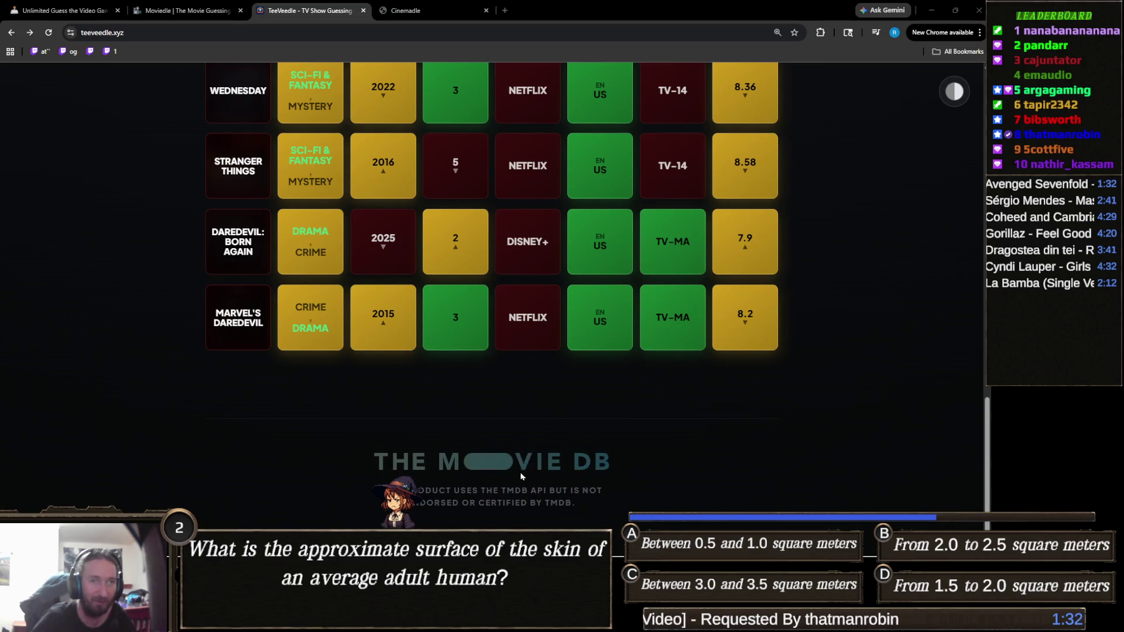
key(Return)
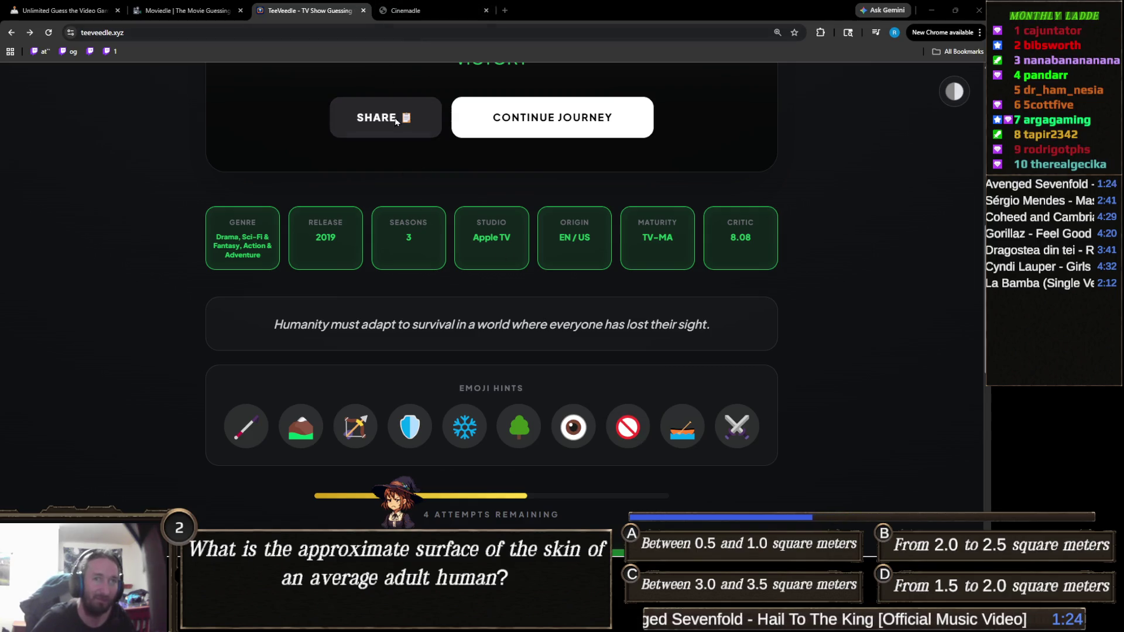
scroll(495, 334, up, 2)
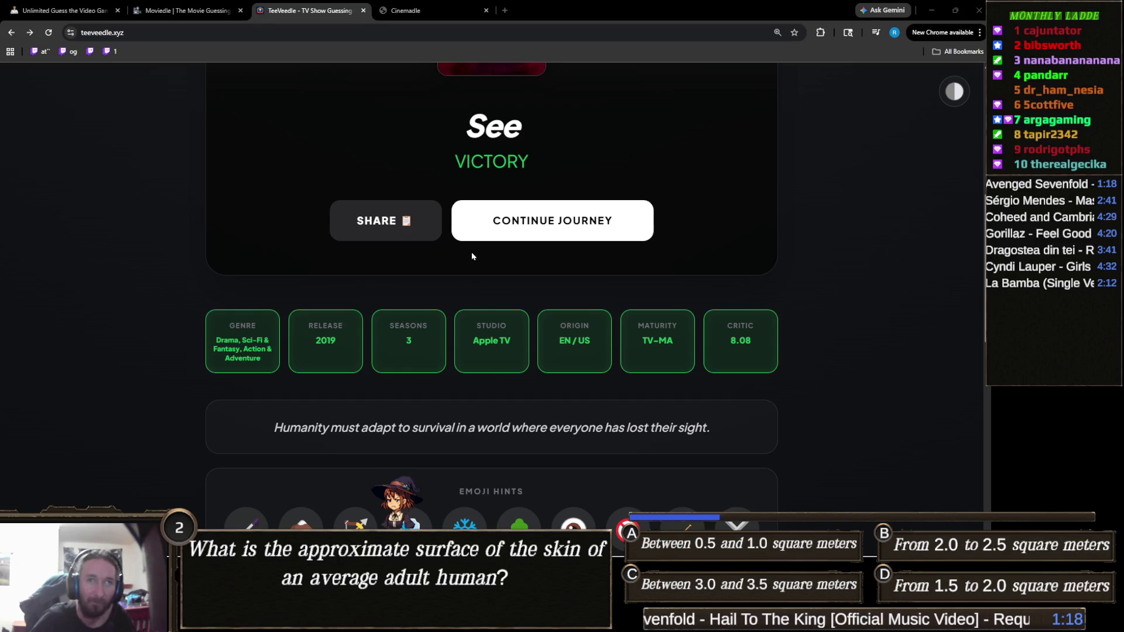
scroll(473, 260, up, 7)
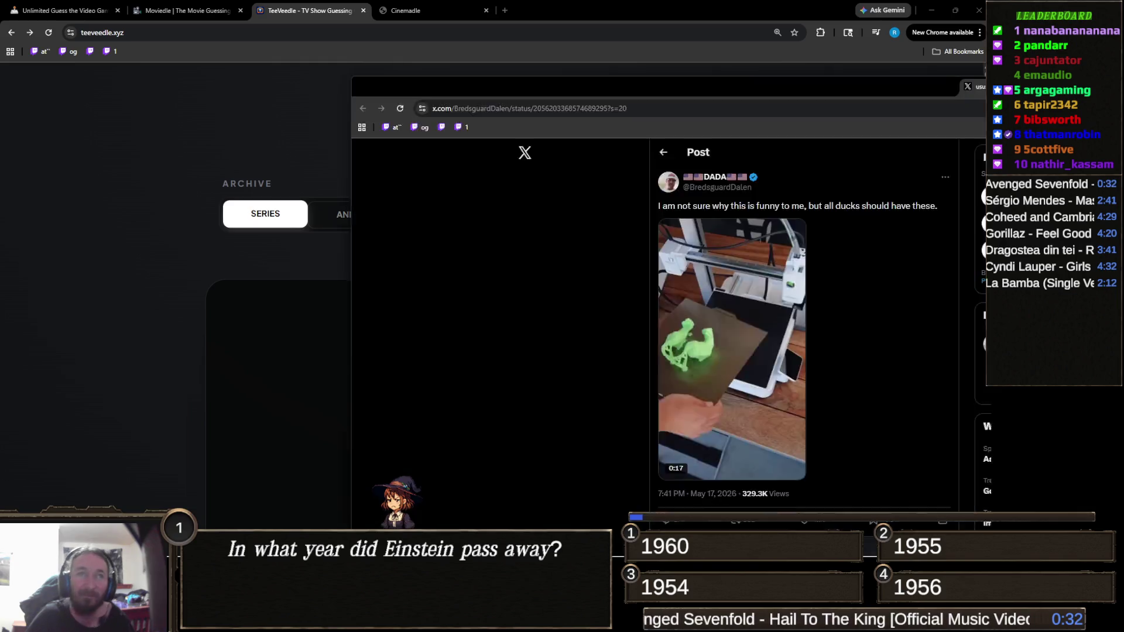
mouse_move(410, 96)
mouse_down()
mouse_move(769, 4)
mouse_move(556, 8)
mouse_up()
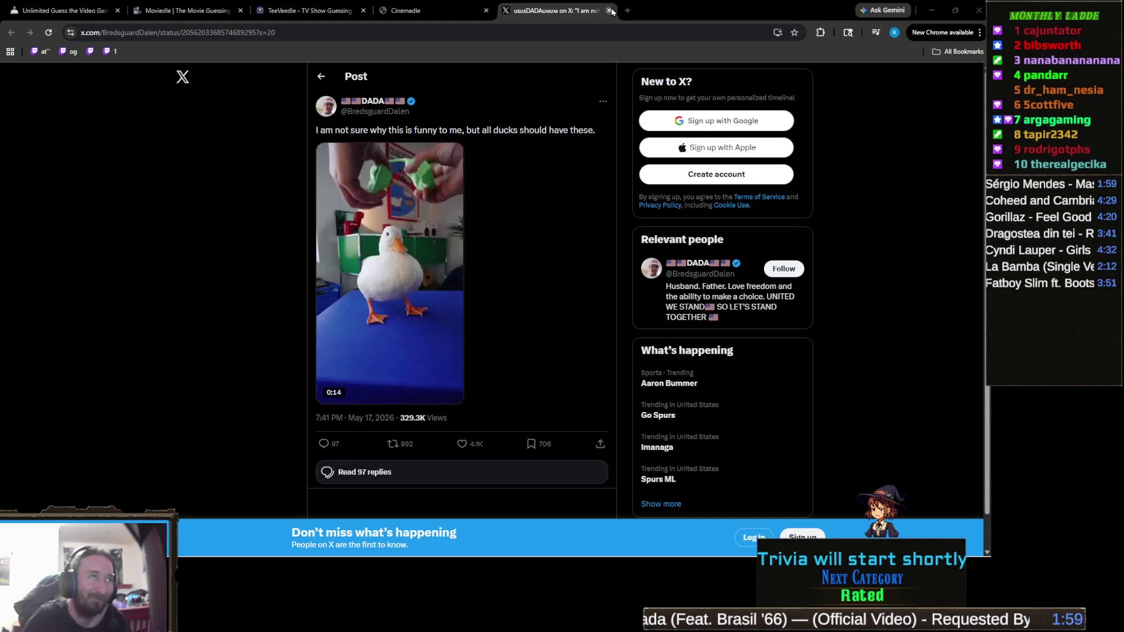
Watch the duck video full screen twice, then close the X post tab.
click(458, 399)
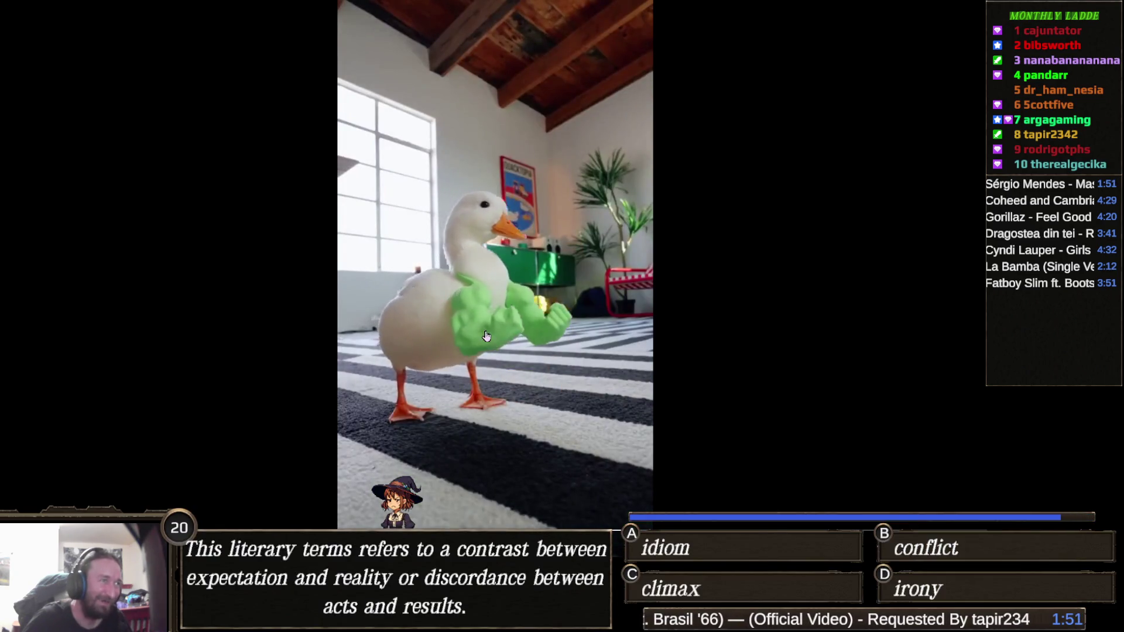
key(Escape)
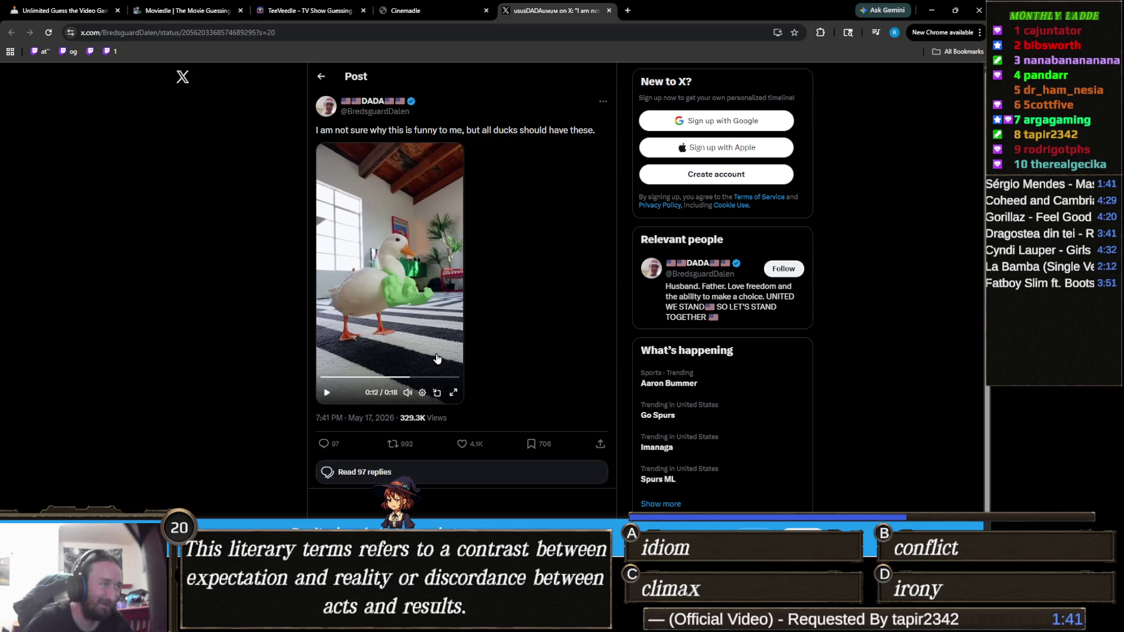
click(453, 392)
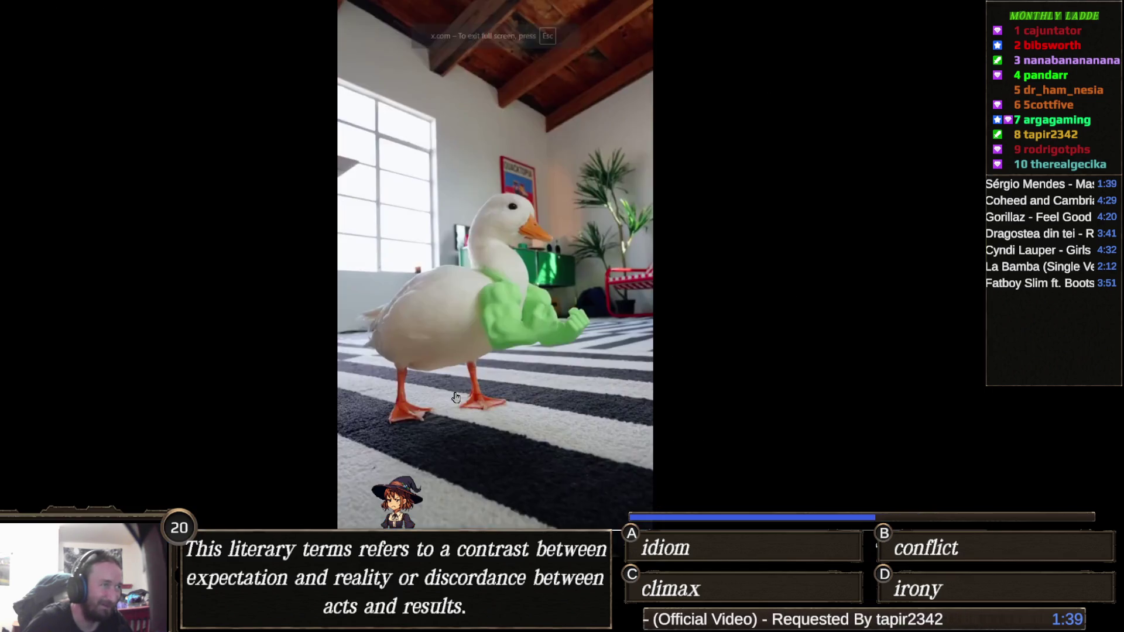
click(537, 320)
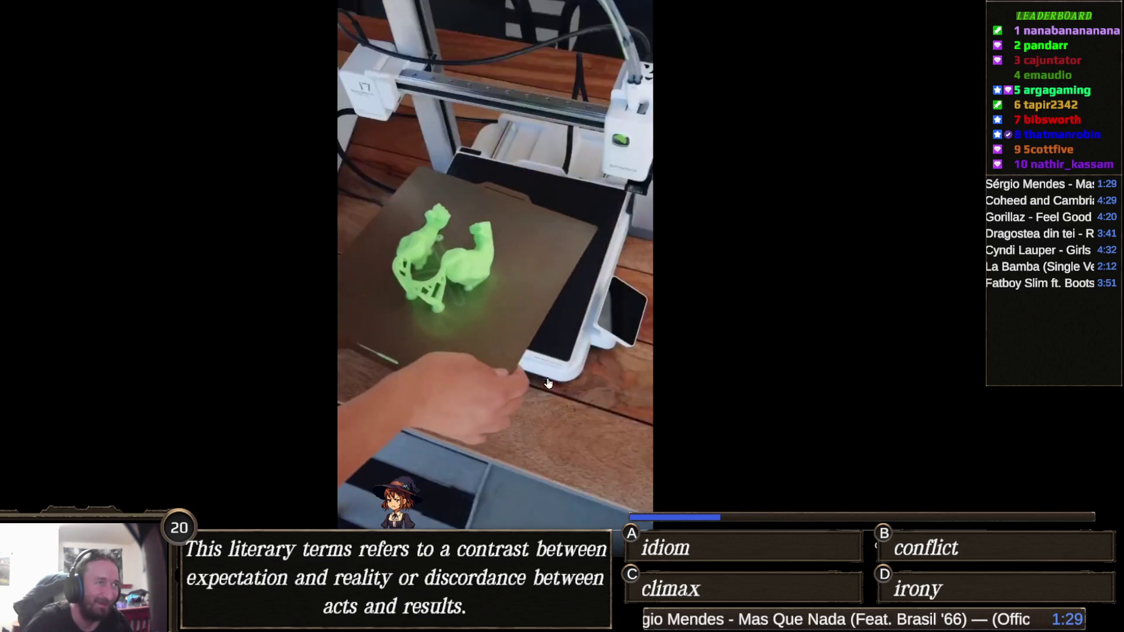
key(Escape)
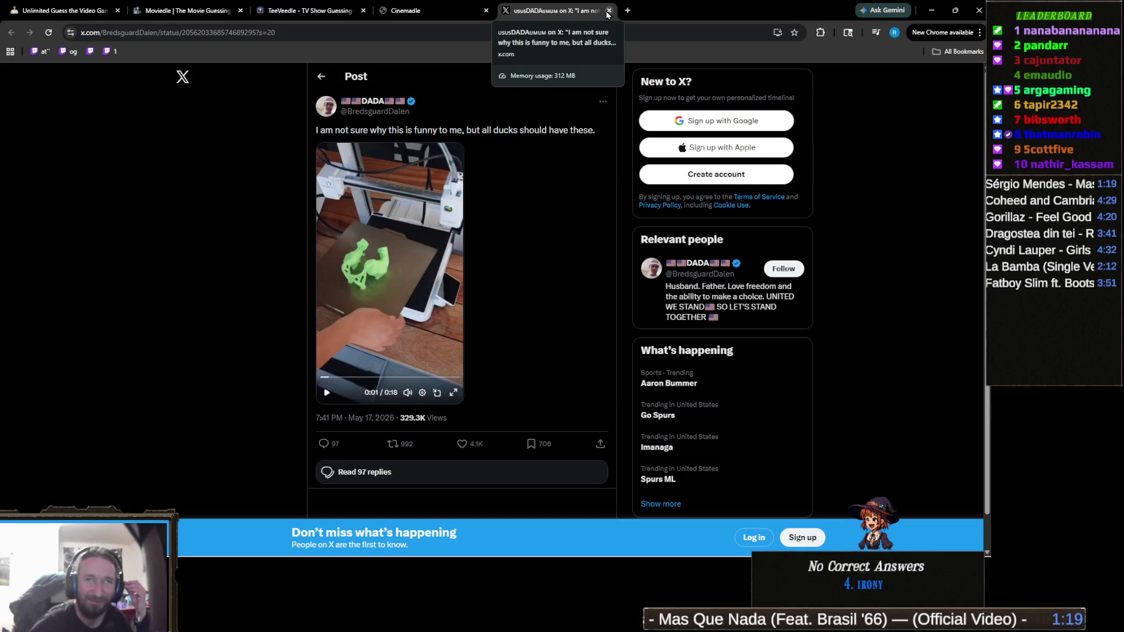
click(608, 11)
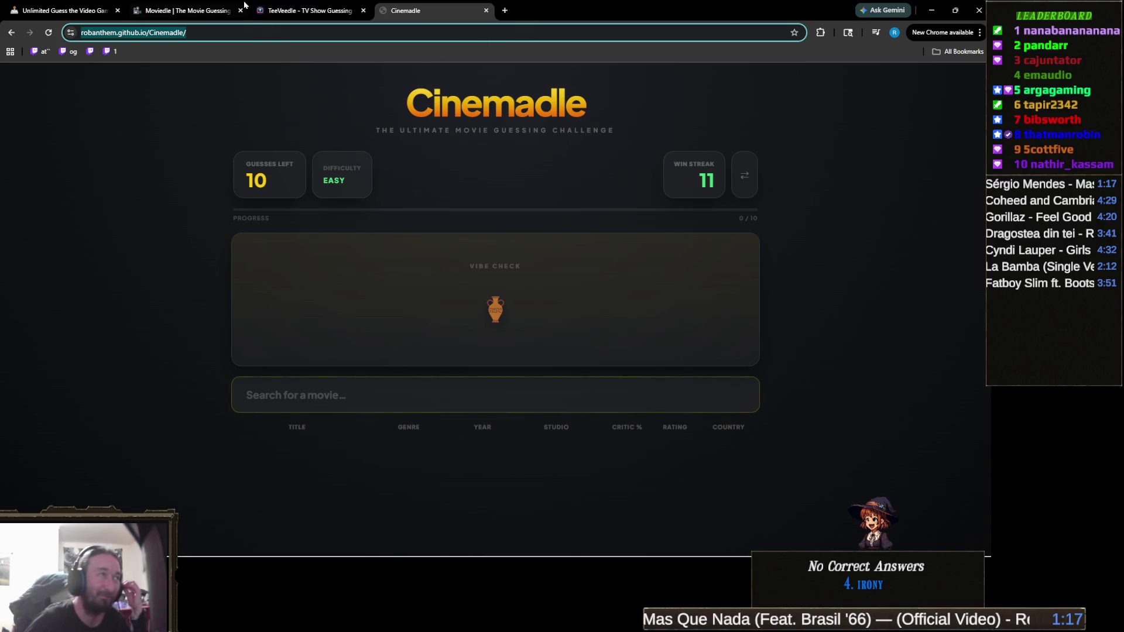
Switch to the TeeVeedle tab showing the solved 'See' page.
click(311, 16)
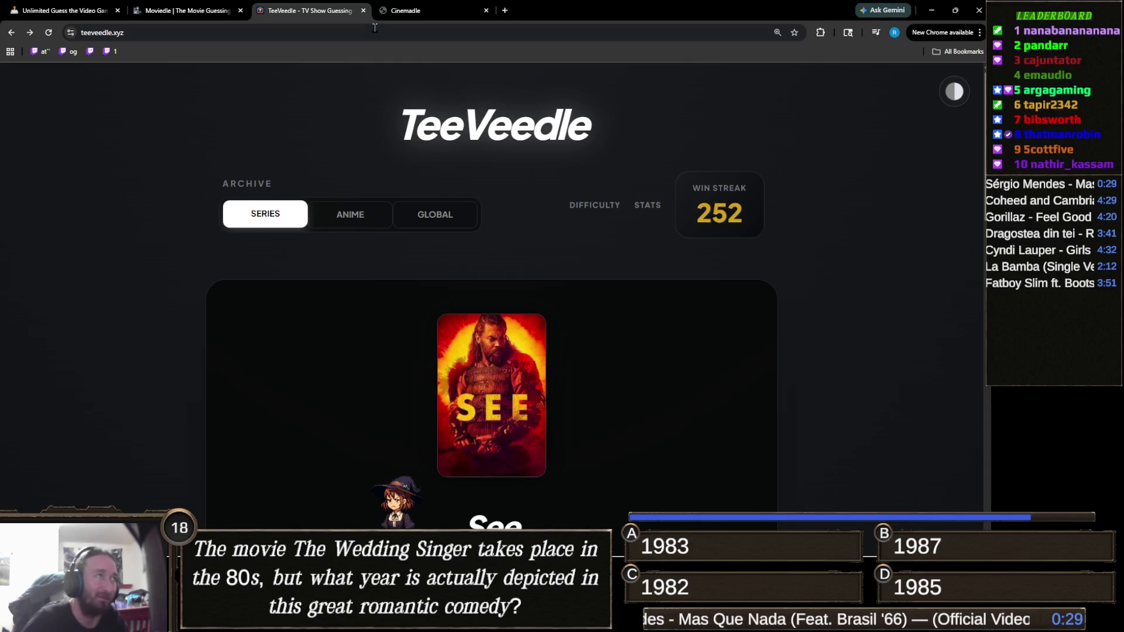
Start the next TeeVeedle puzzle and look over its ghost emoji hint.
click(400, 33)
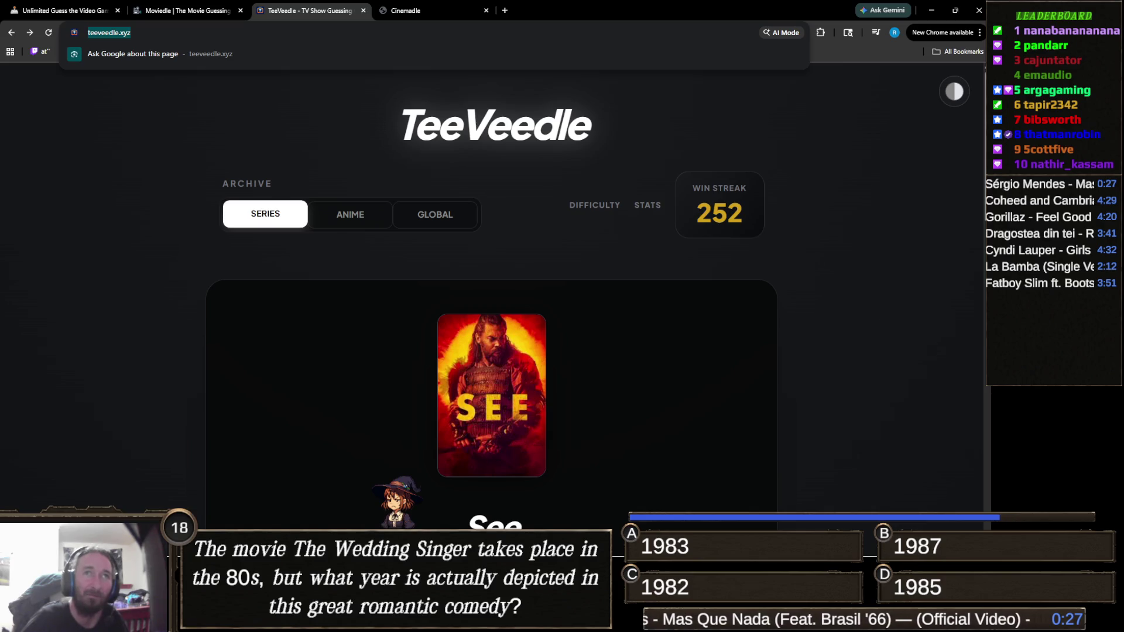
click(665, 388)
scroll(649, 382, down, 3)
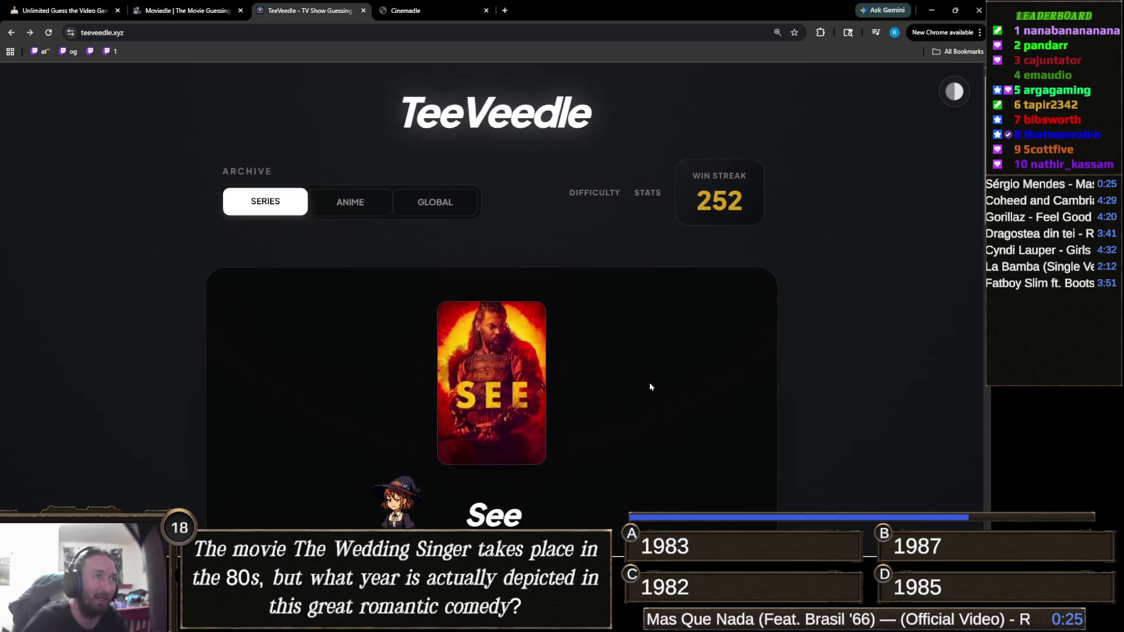
click(576, 415)
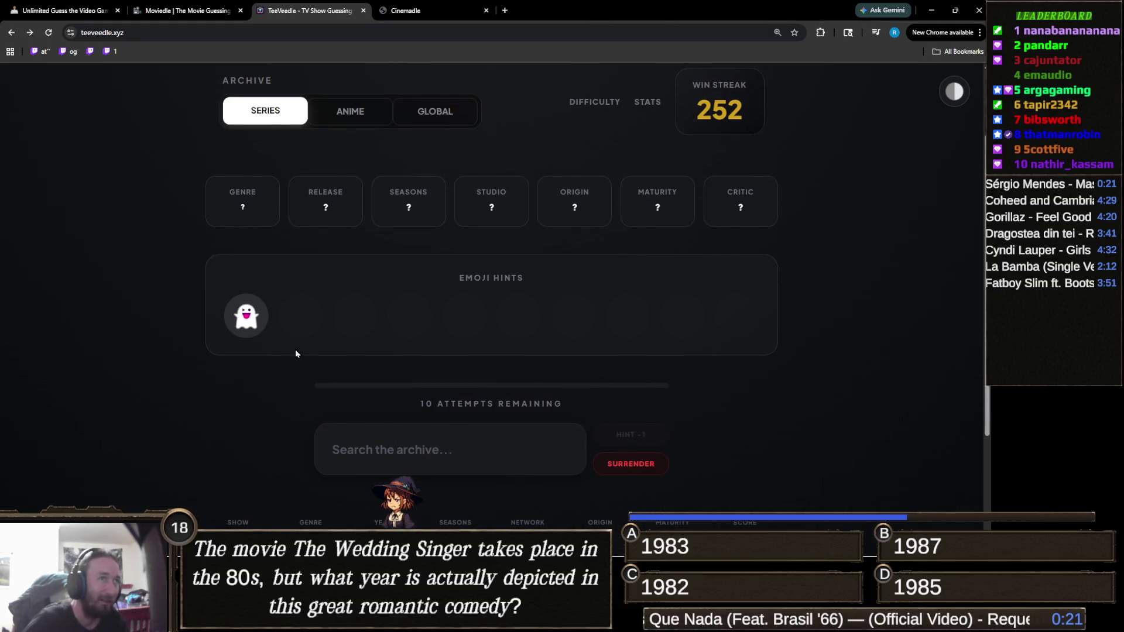
scroll(295, 354, down, 2)
scroll(380, 292, down, 3)
scroll(409, 319, up, 4)
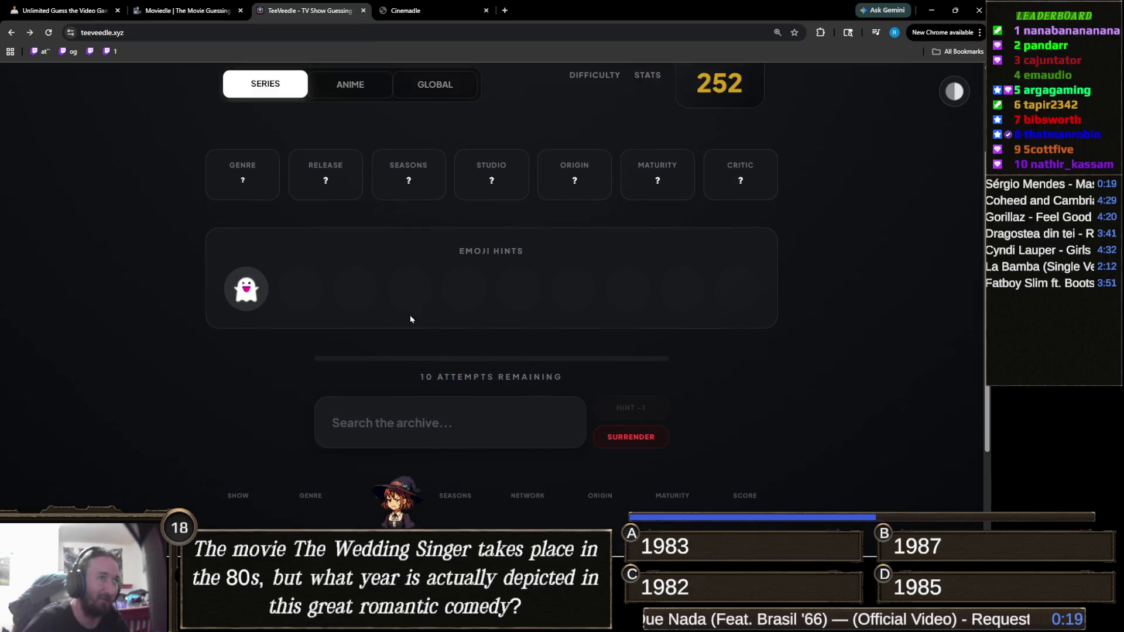
scroll(288, 488, down, 3)
scroll(272, 255, up, 3)
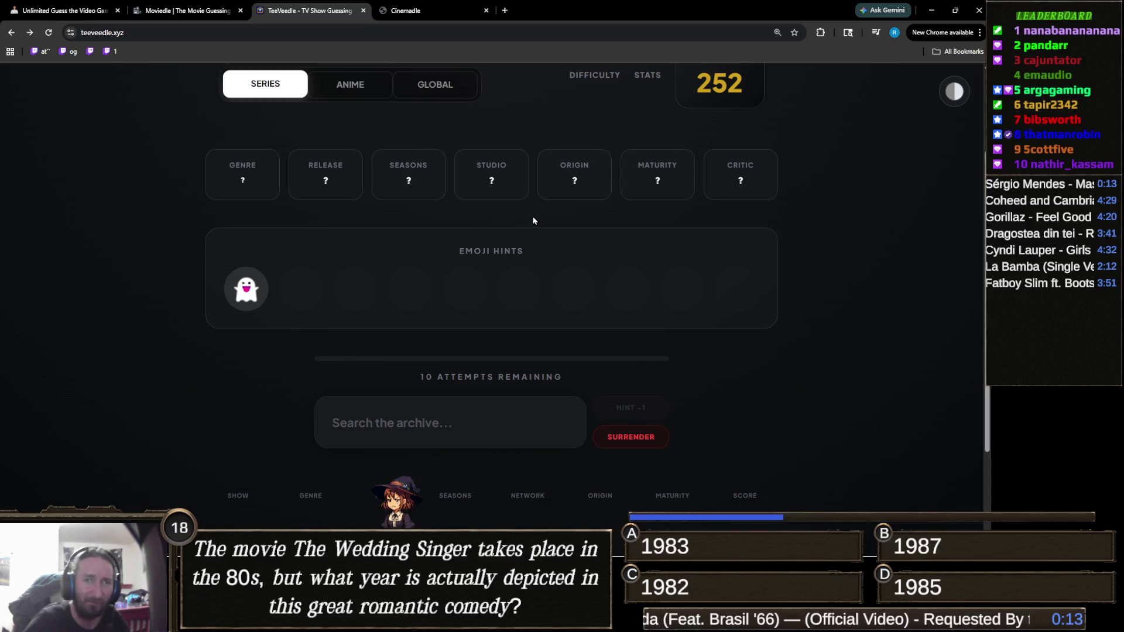
Search 'ghosts' and submit Ghosts (CBS, 2021) as the first guess.
click(392, 429)
text(ghosts)
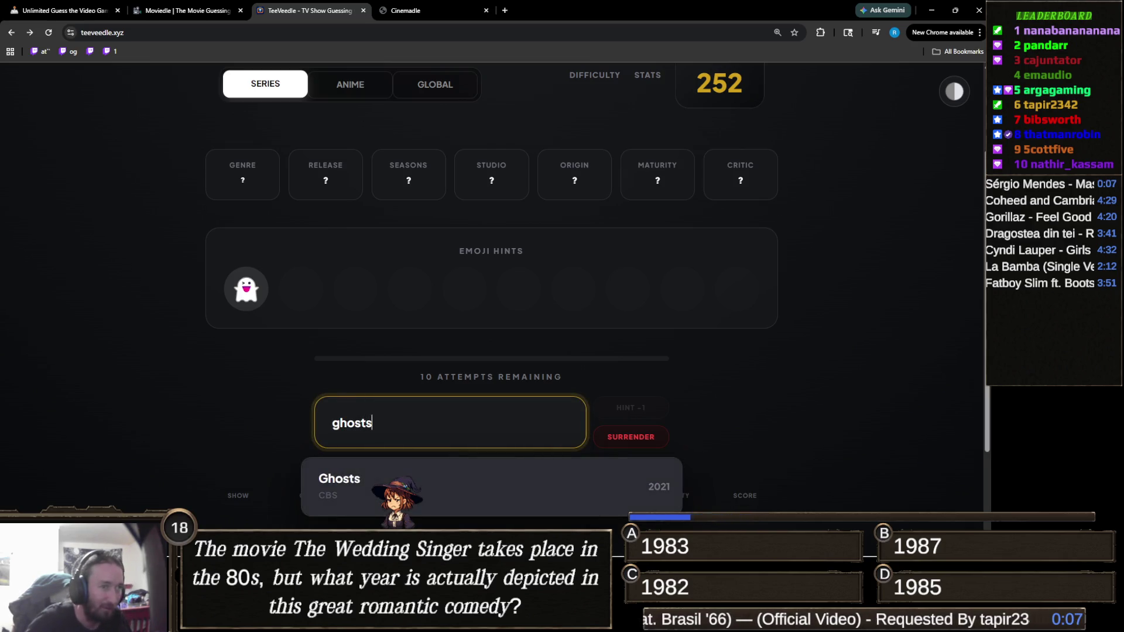
click(352, 481)
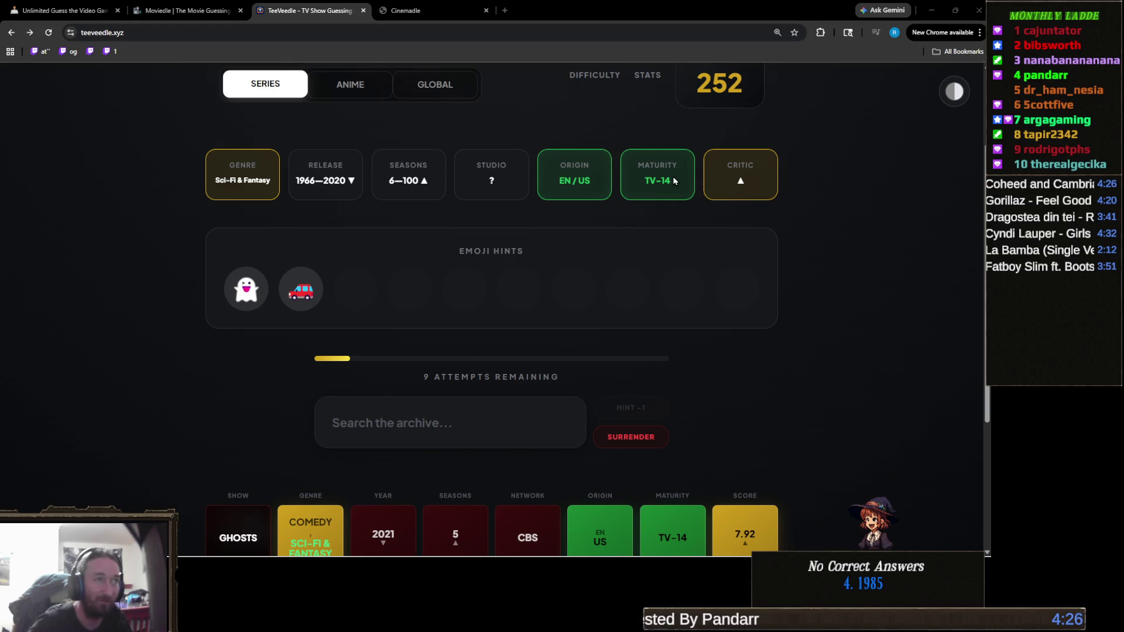
scroll(788, 312, down, 2)
scroll(788, 312, down, 1)
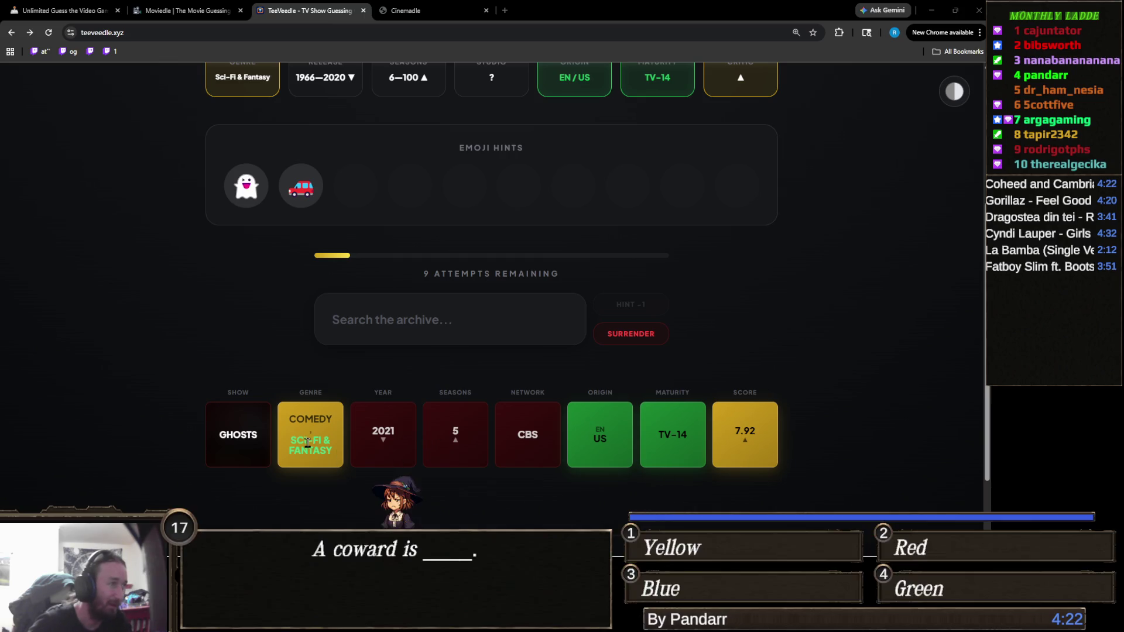
scroll(264, 325, up, 3)
scroll(265, 325, down, 2)
scroll(265, 329, down, 2)
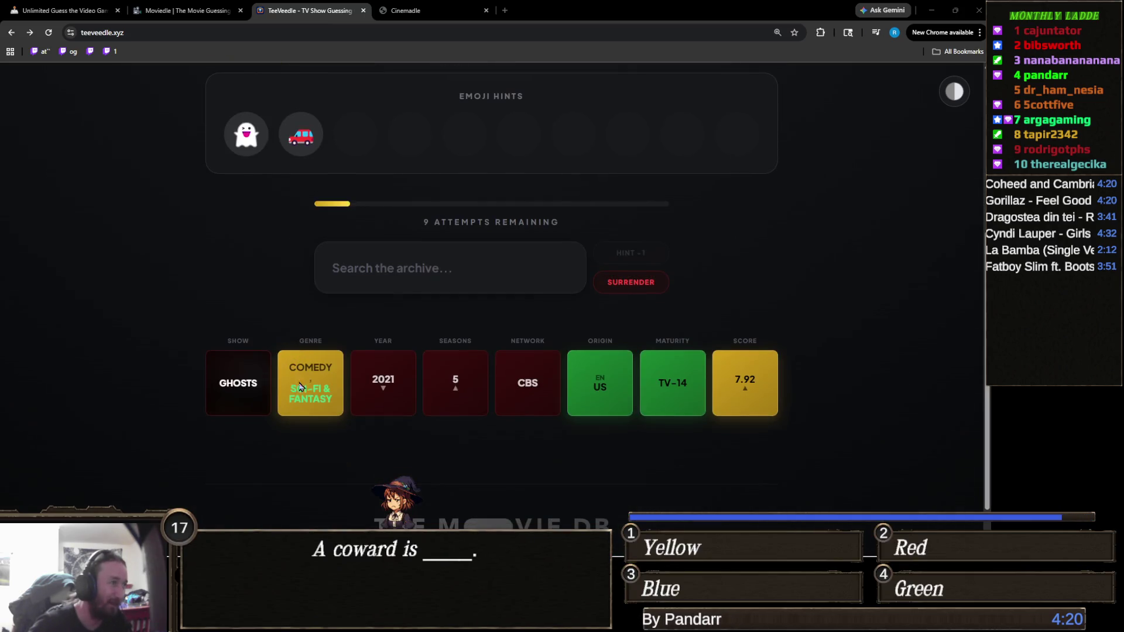
scroll(377, 401, up, 3)
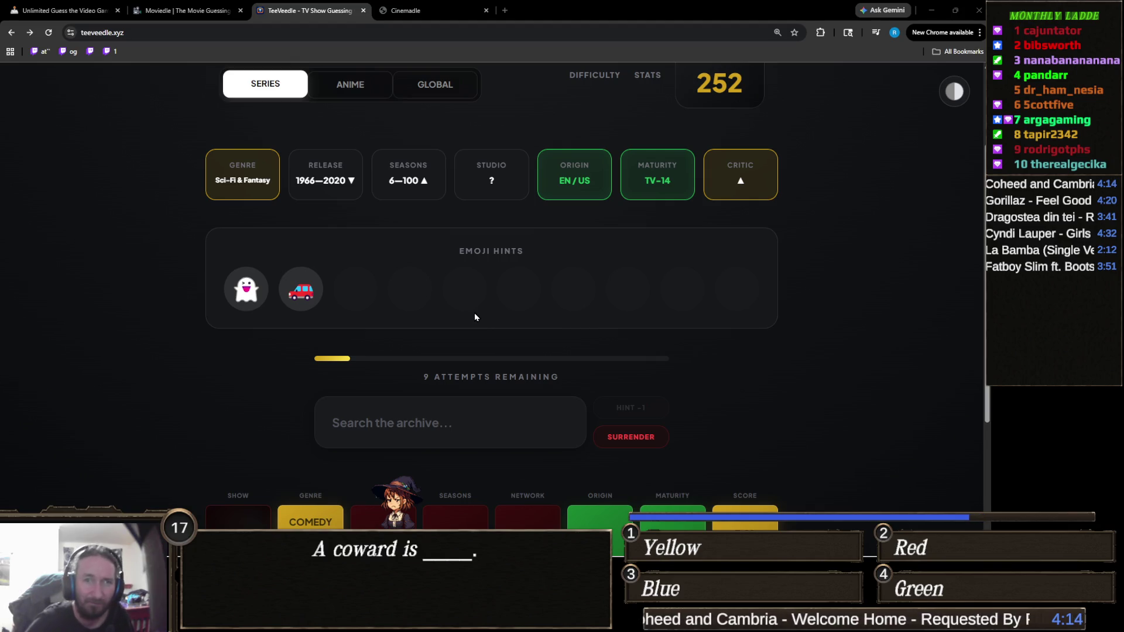
scroll(473, 309, down, 1)
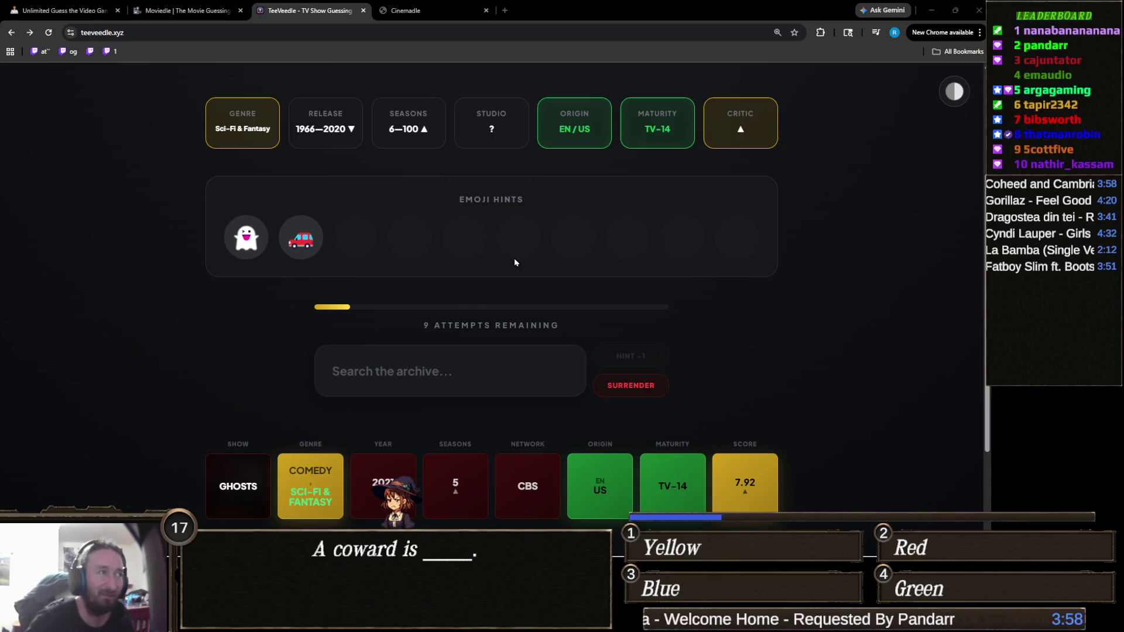
Search 'ghostbu' and submit Ghostbusters as a guess.
click(430, 372)
text(ghost)
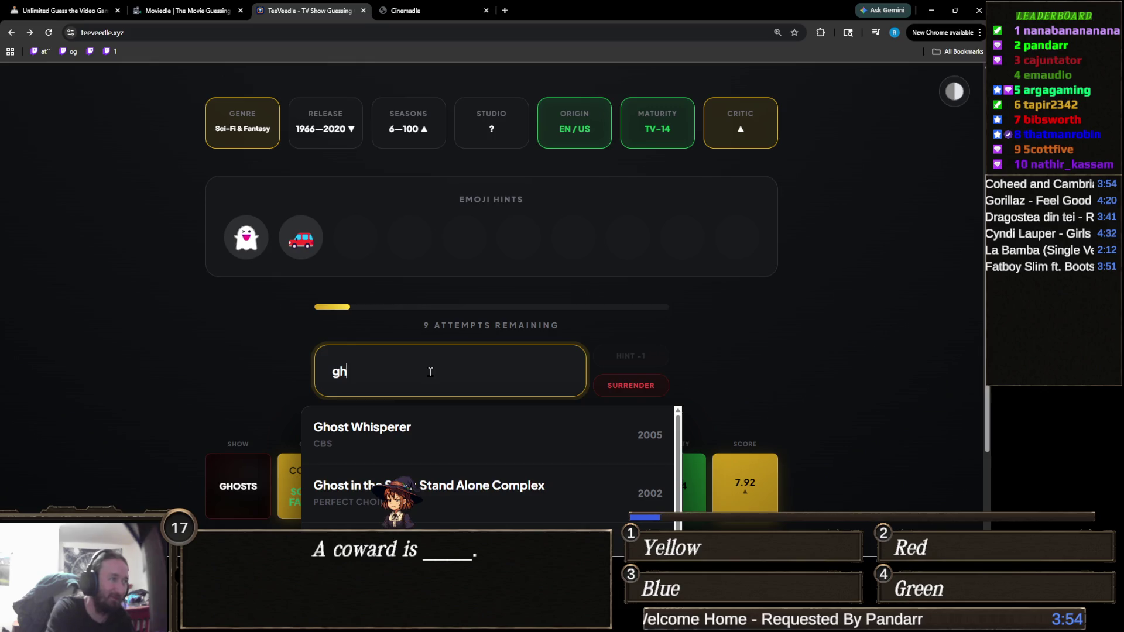
text(bu)
click(451, 415)
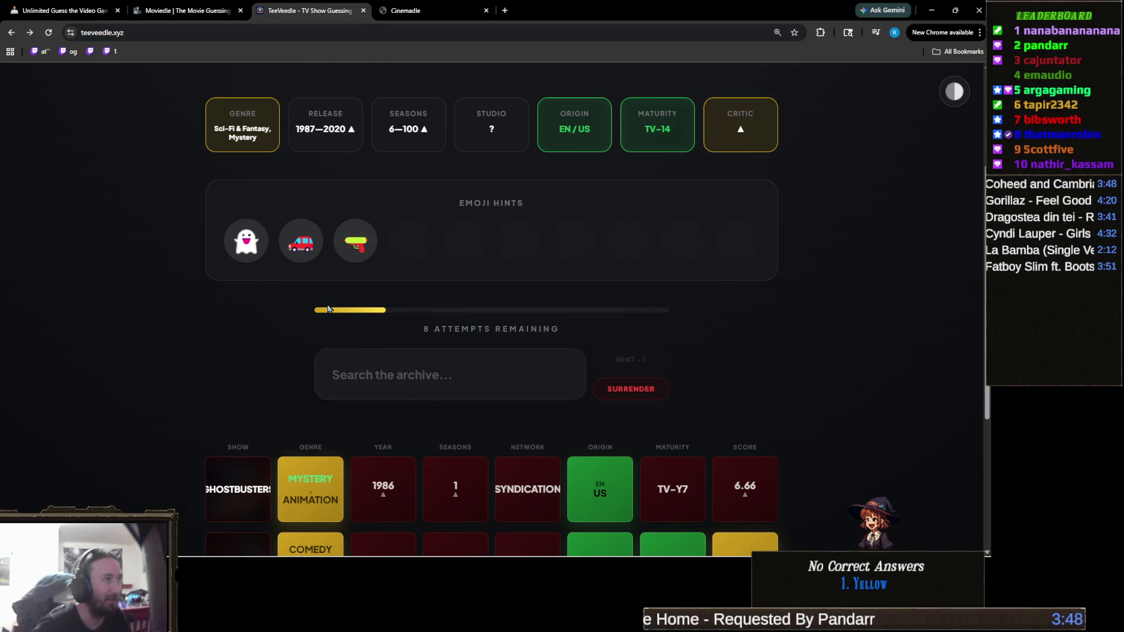
Search 'super', submit Supernatural, and review the victory page with streak 253.
mouse_move(354, 242)
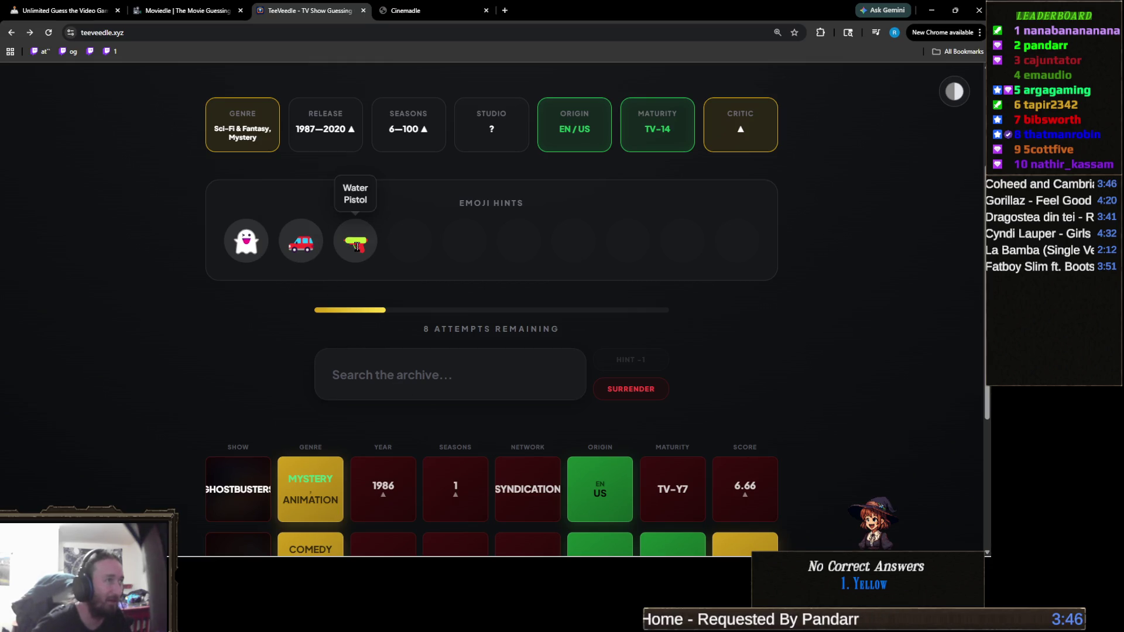
click(446, 369)
text(supe)
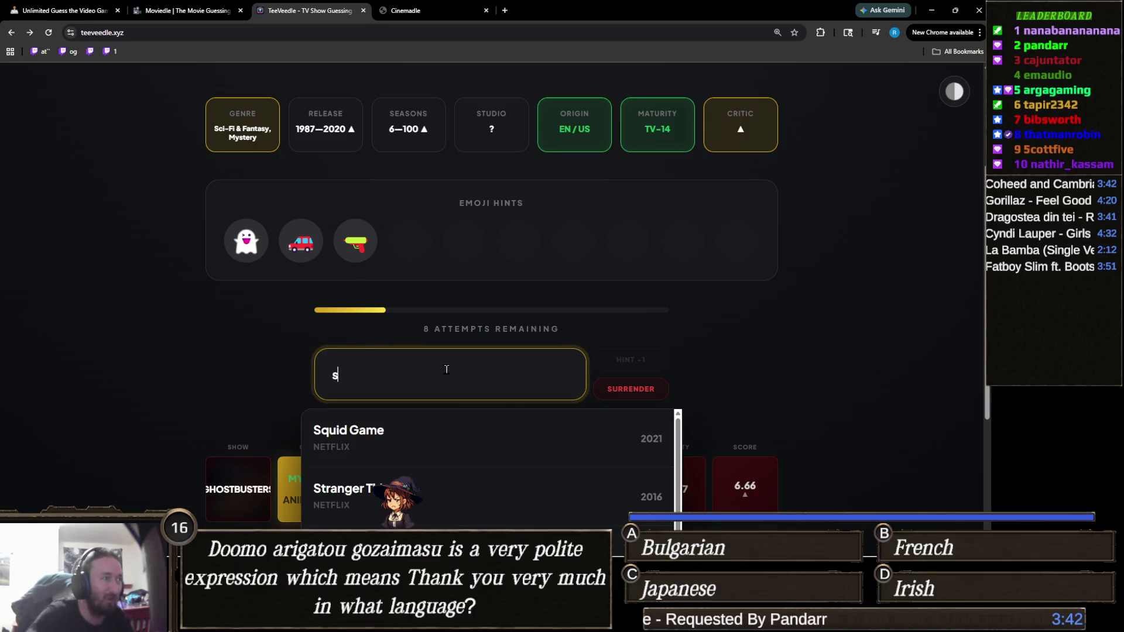
text(r)
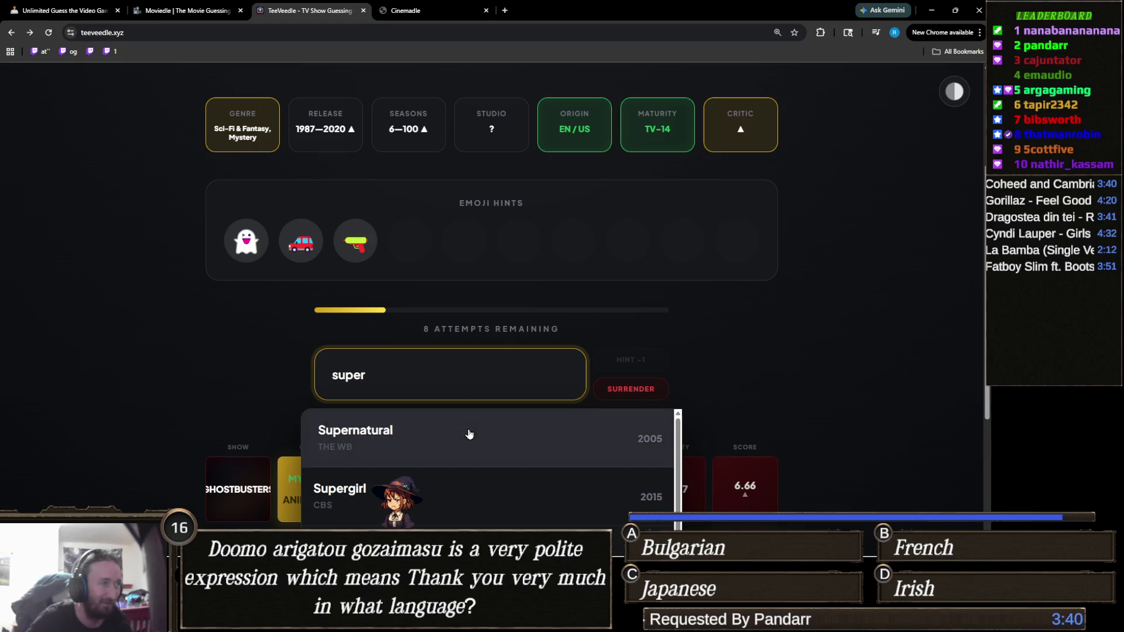
click(467, 433)
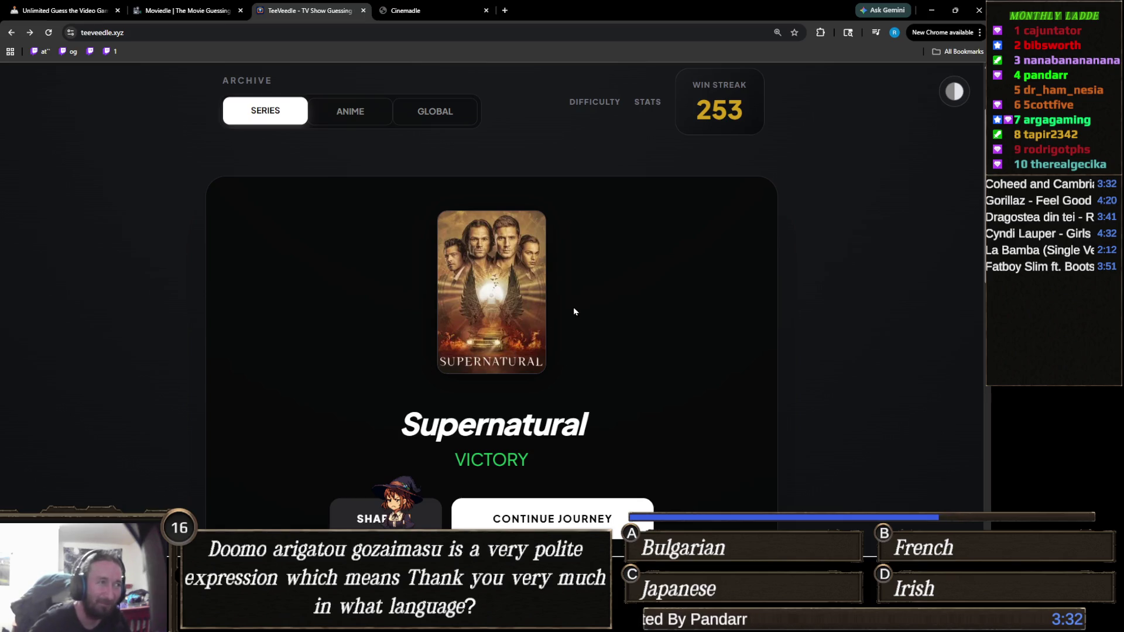
scroll(599, 289, down, 6)
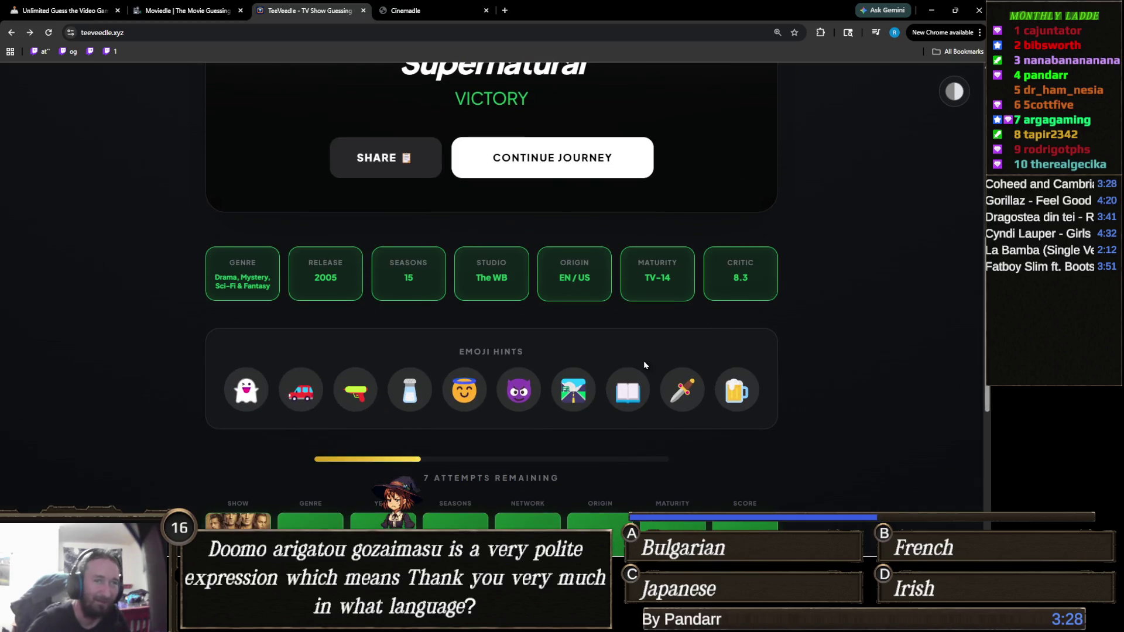
scroll(554, 366, up, 6)
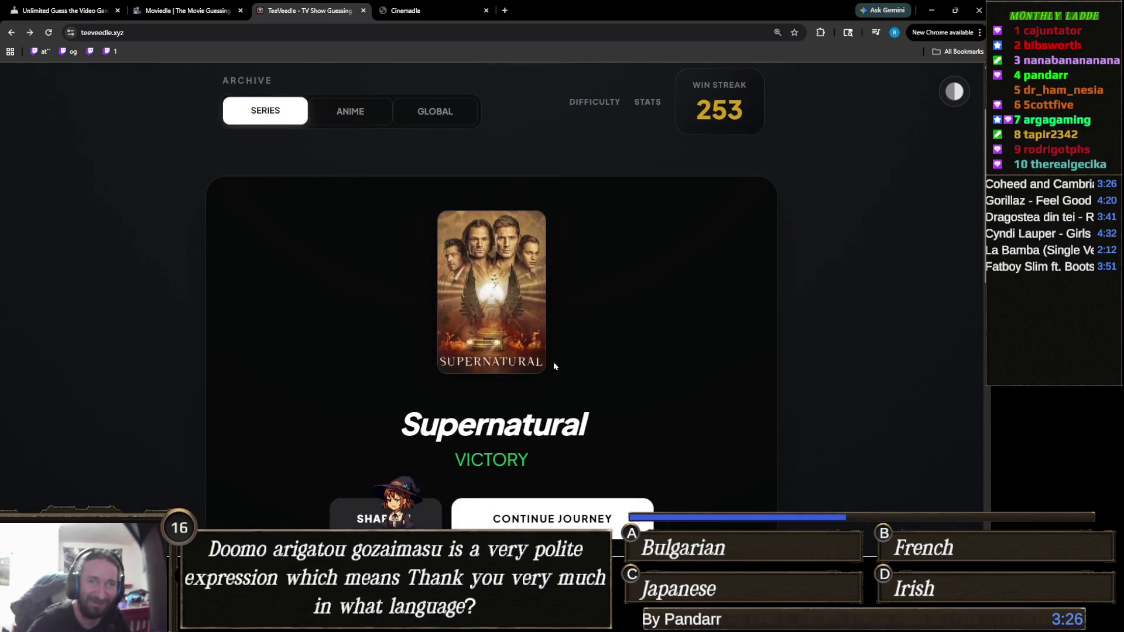
scroll(607, 305, down, 6)
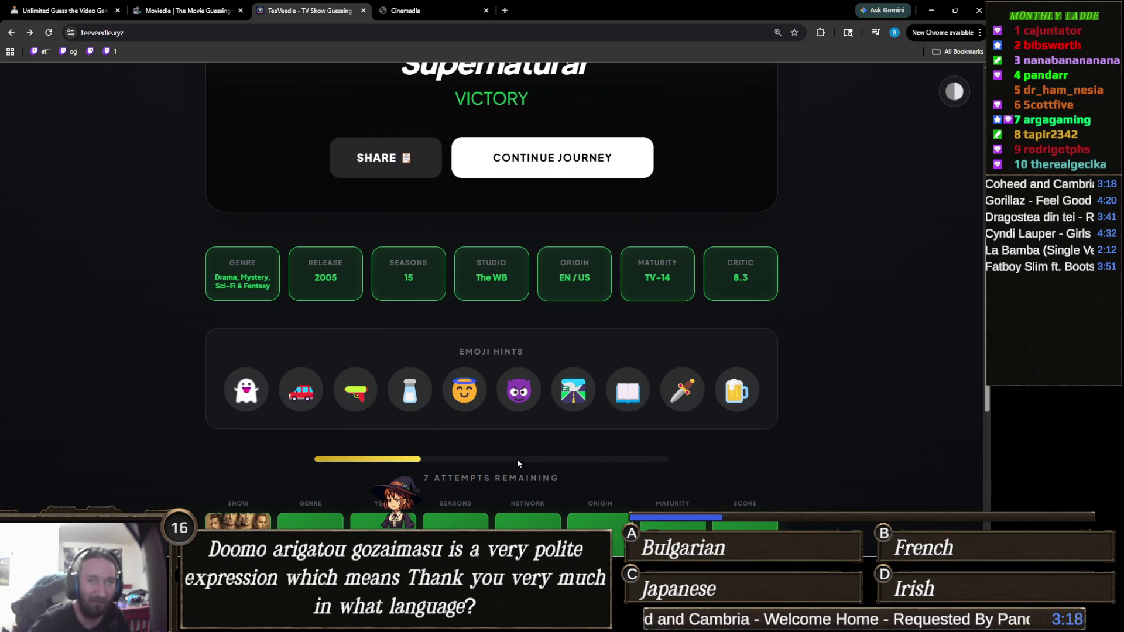
scroll(517, 459, up, 5)
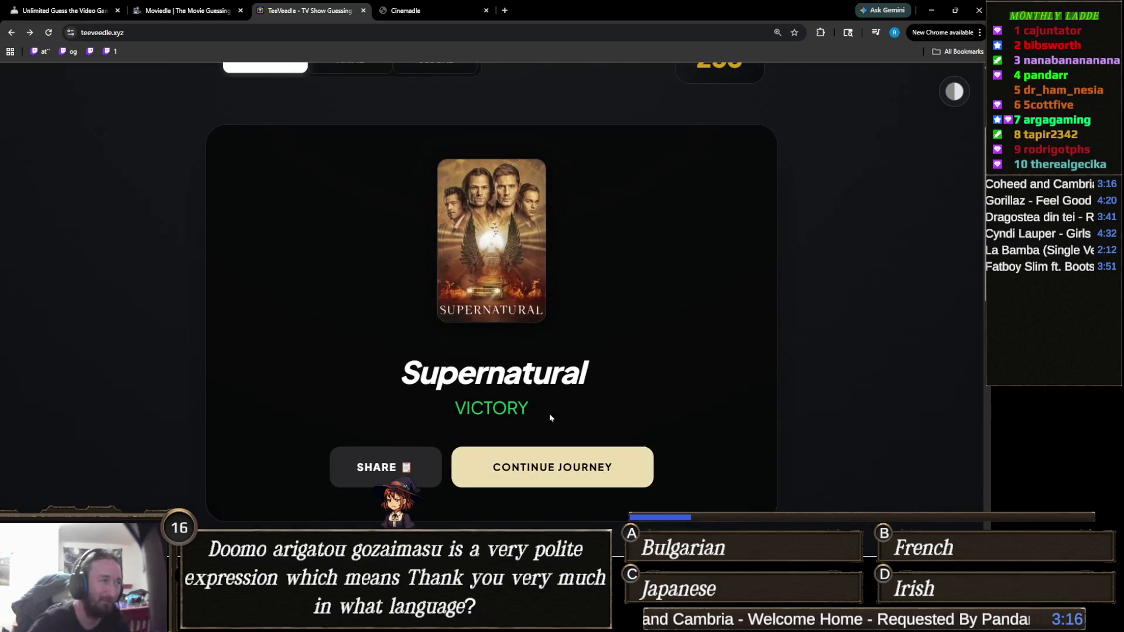
scroll(589, 409, up, 2)
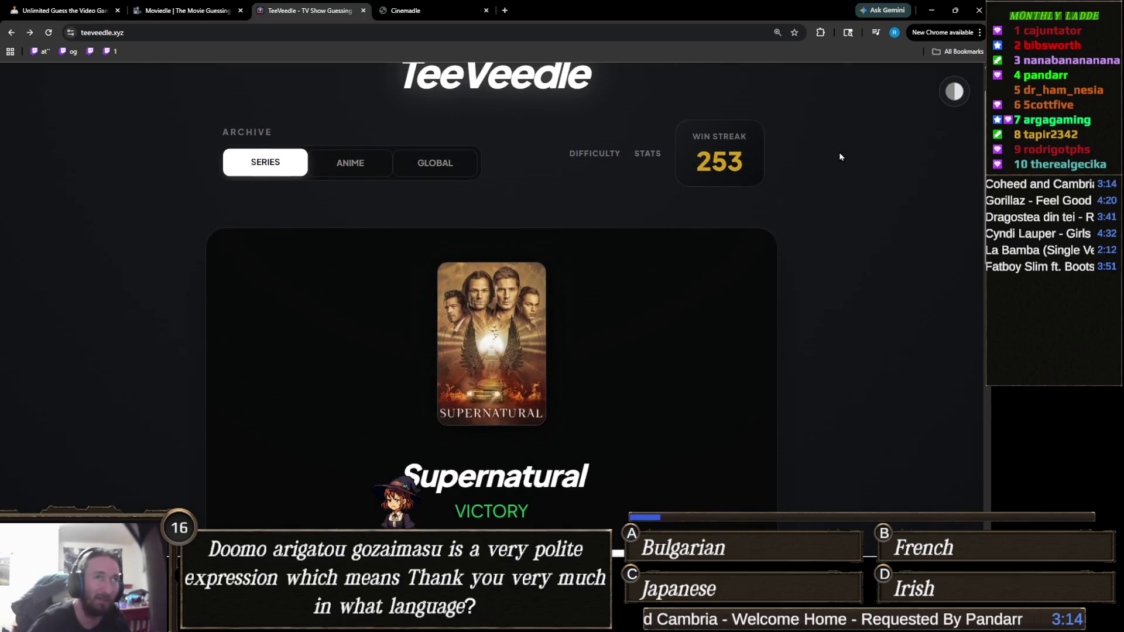
click(954, 92)
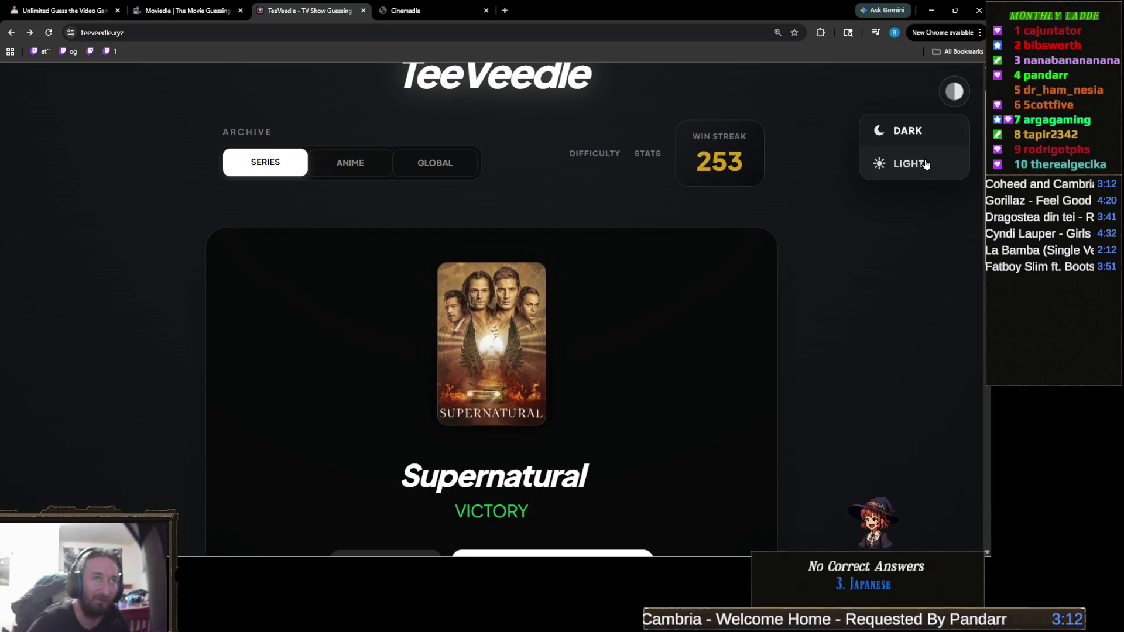
click(923, 166)
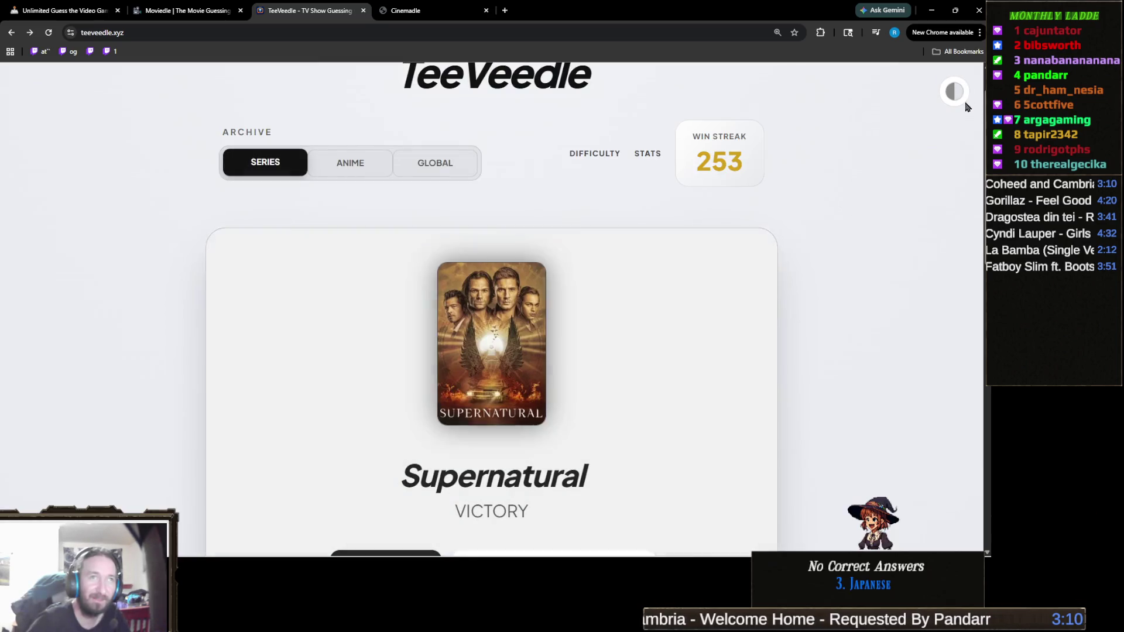
click(951, 95)
click(918, 135)
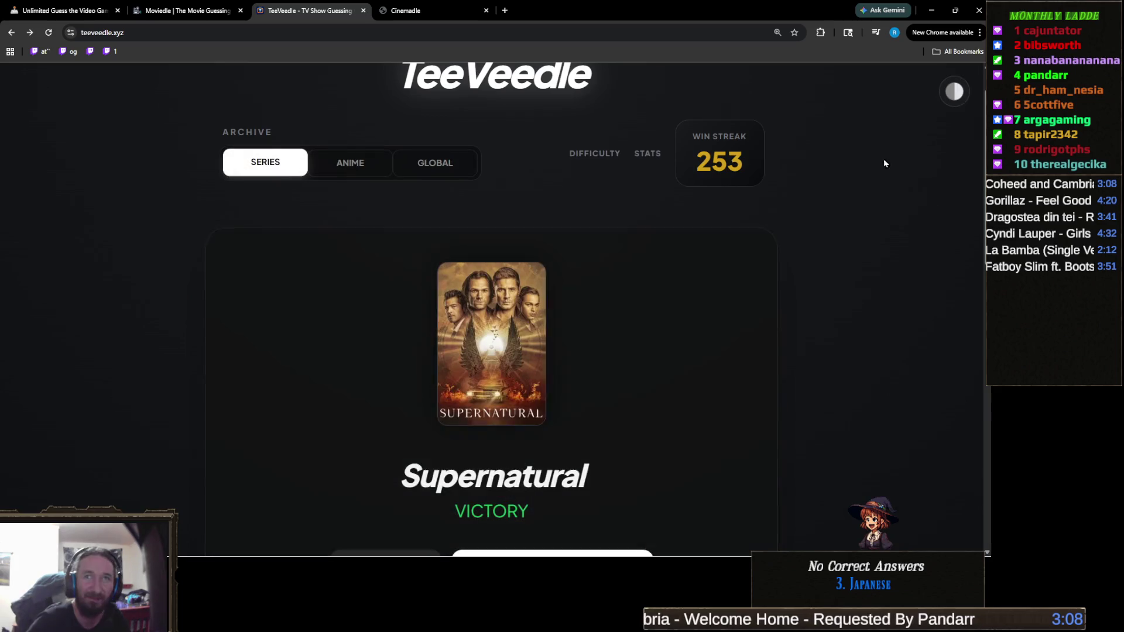
click(647, 153)
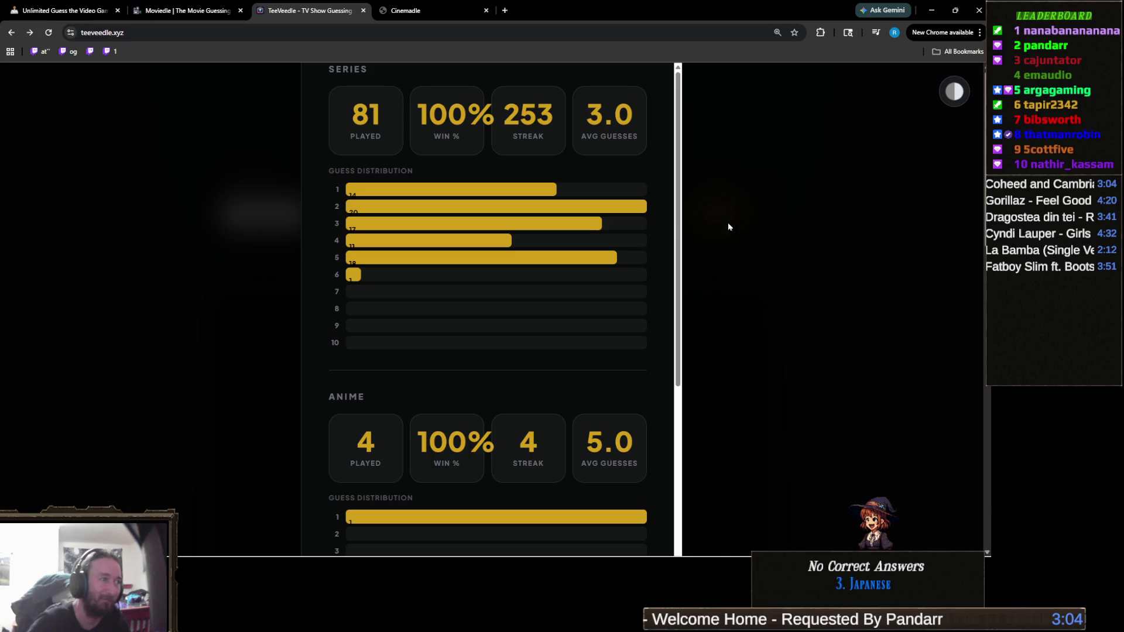
click(860, 267)
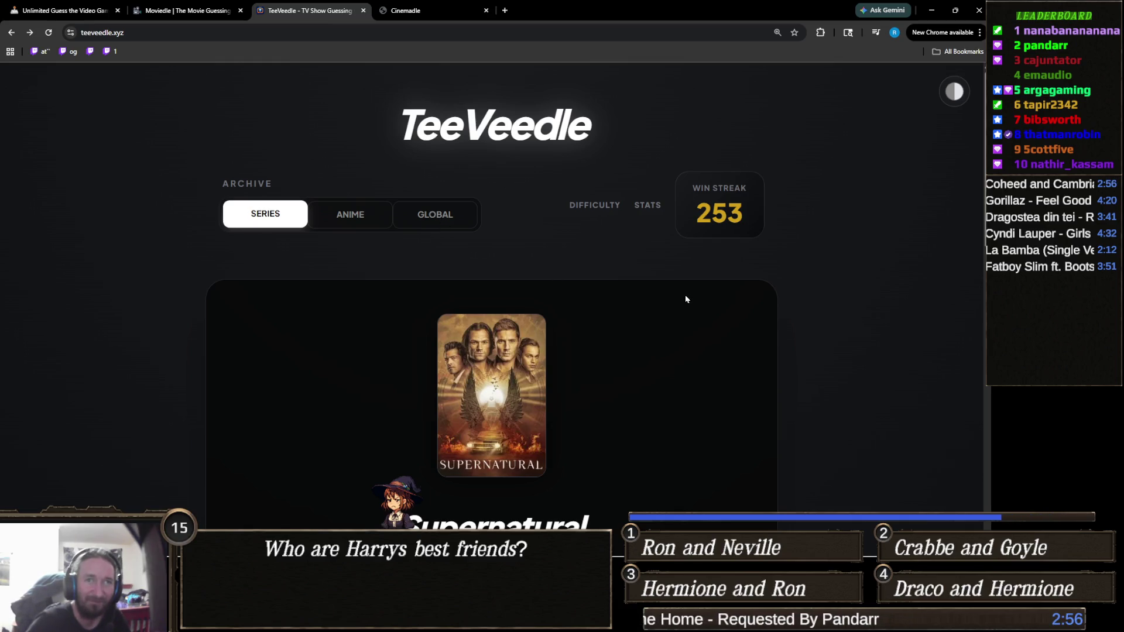
scroll(694, 295, down, 8)
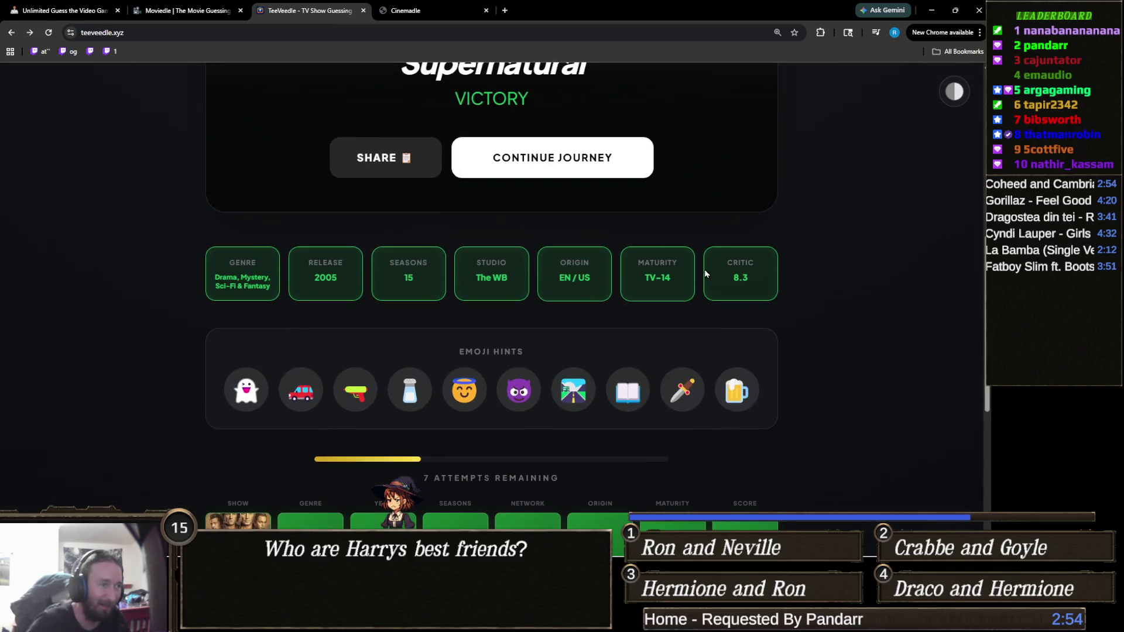
mouse_move(410, 392)
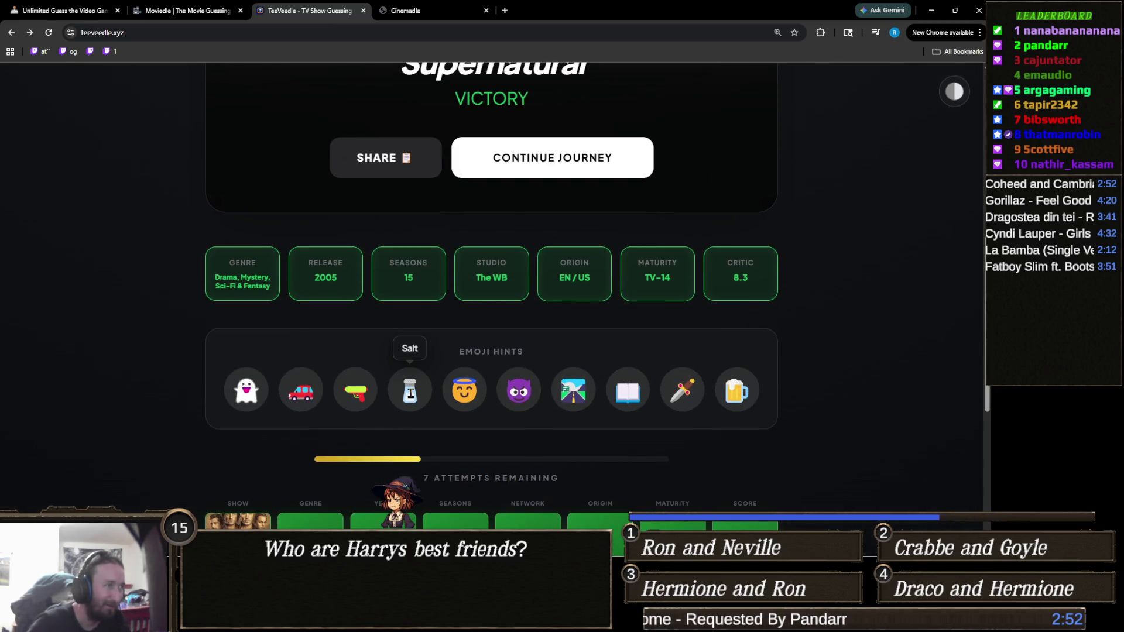
mouse_move(633, 395)
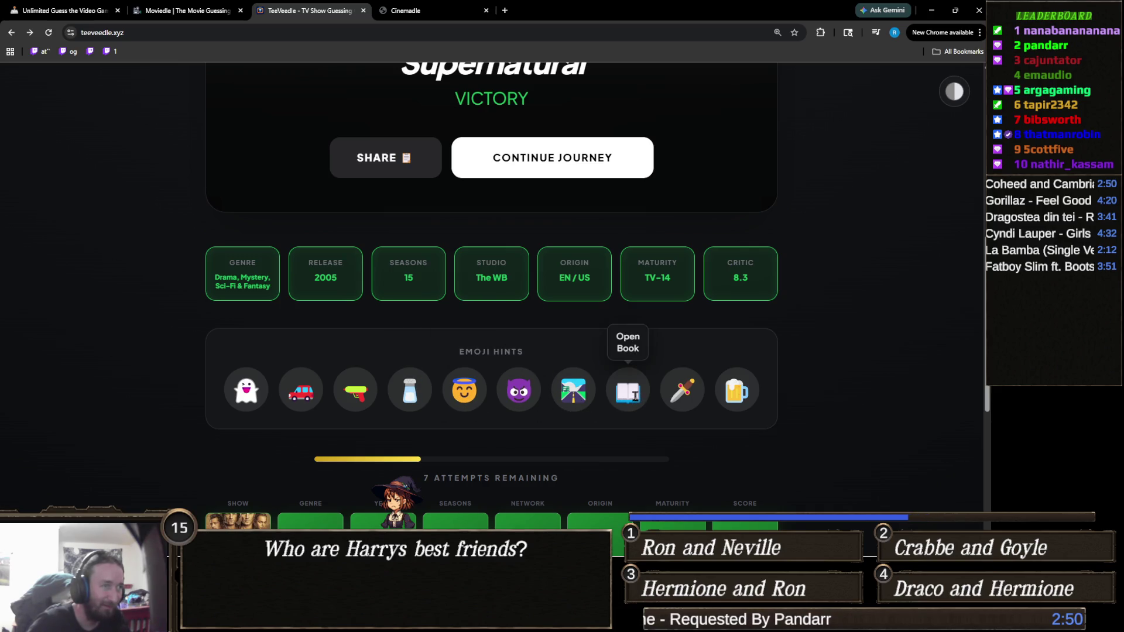
mouse_move(346, 393)
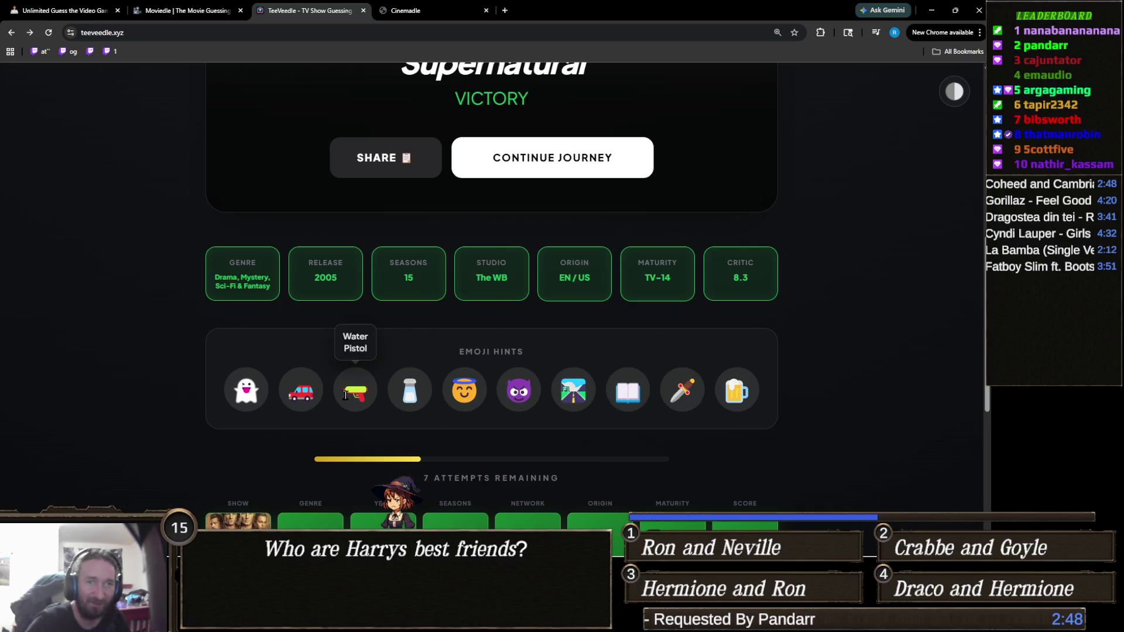
mouse_move(405, 373)
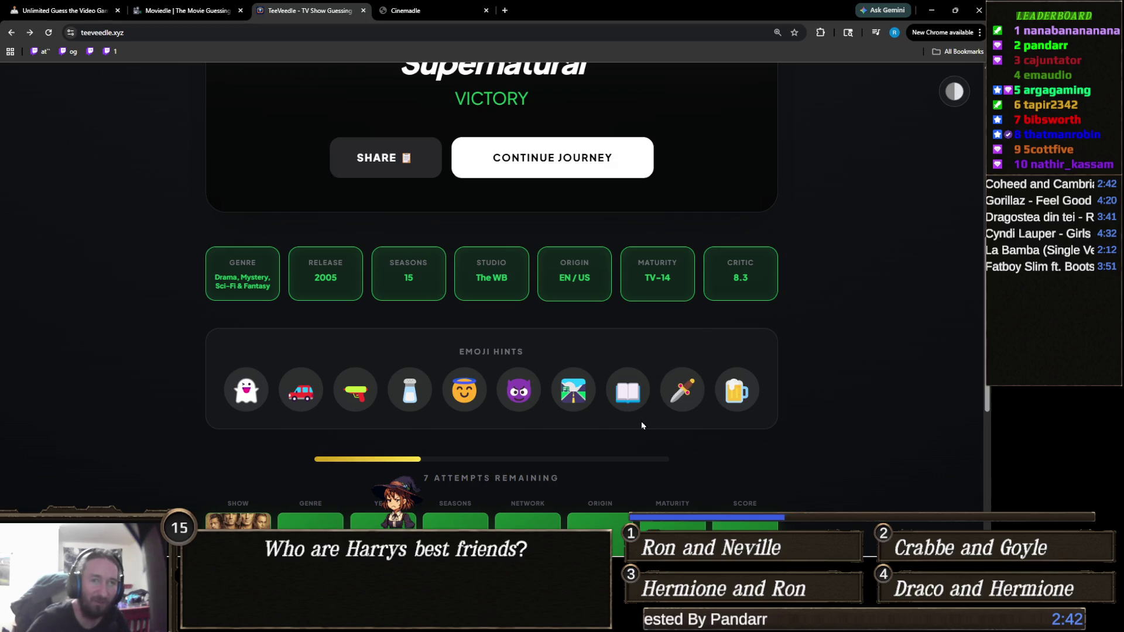
mouse_move(567, 417)
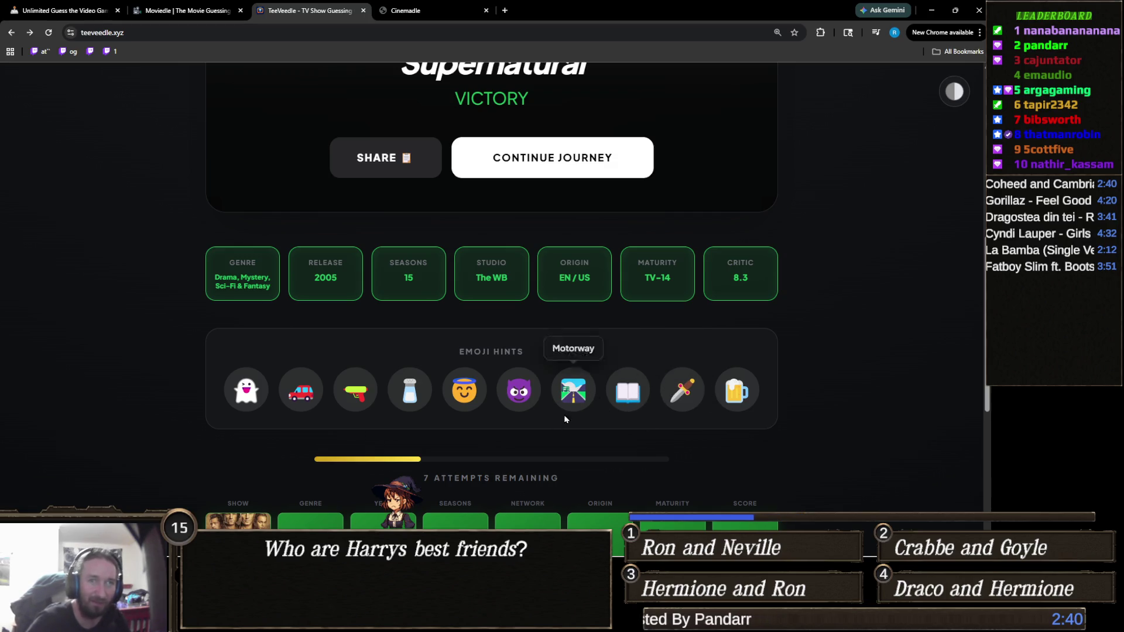
mouse_move(303, 387)
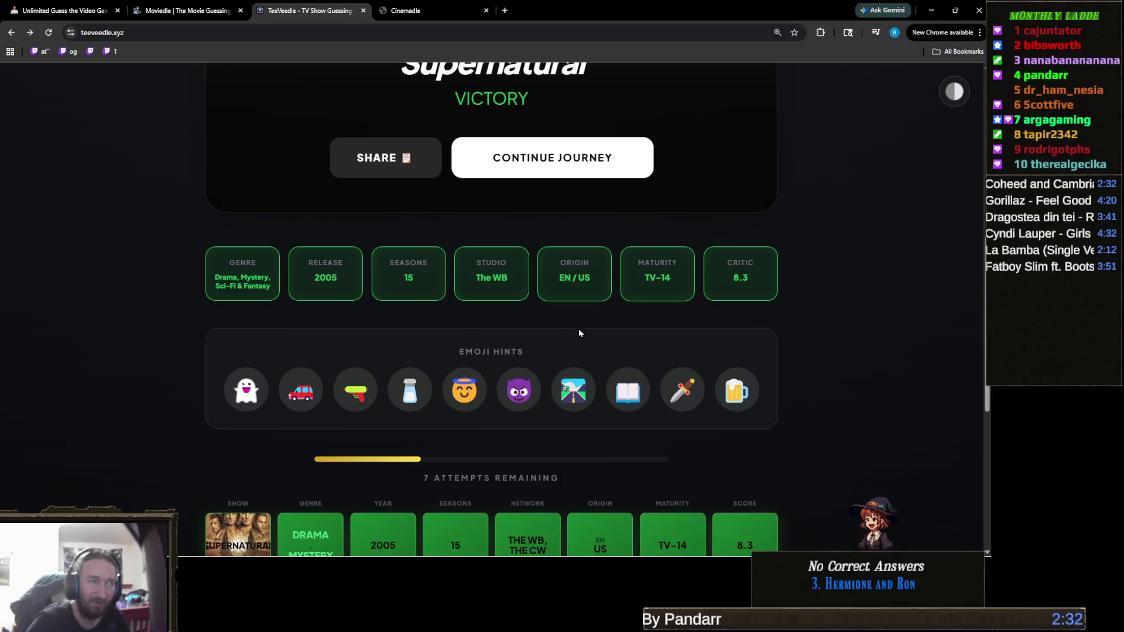
scroll(515, 387, up, 6)
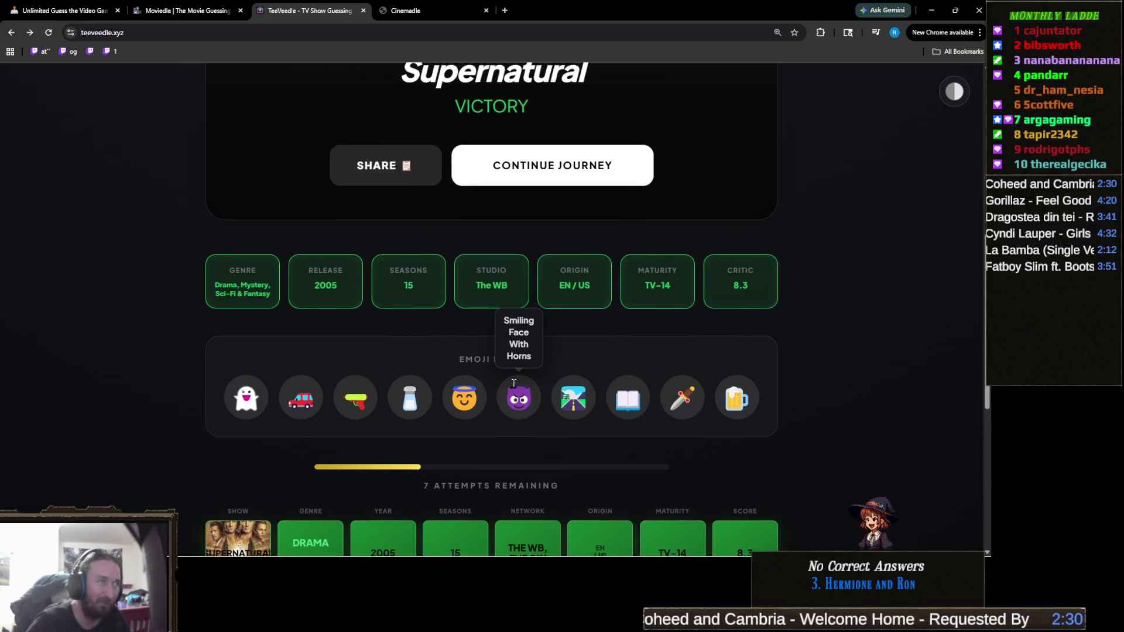
scroll(514, 387, down, 3)
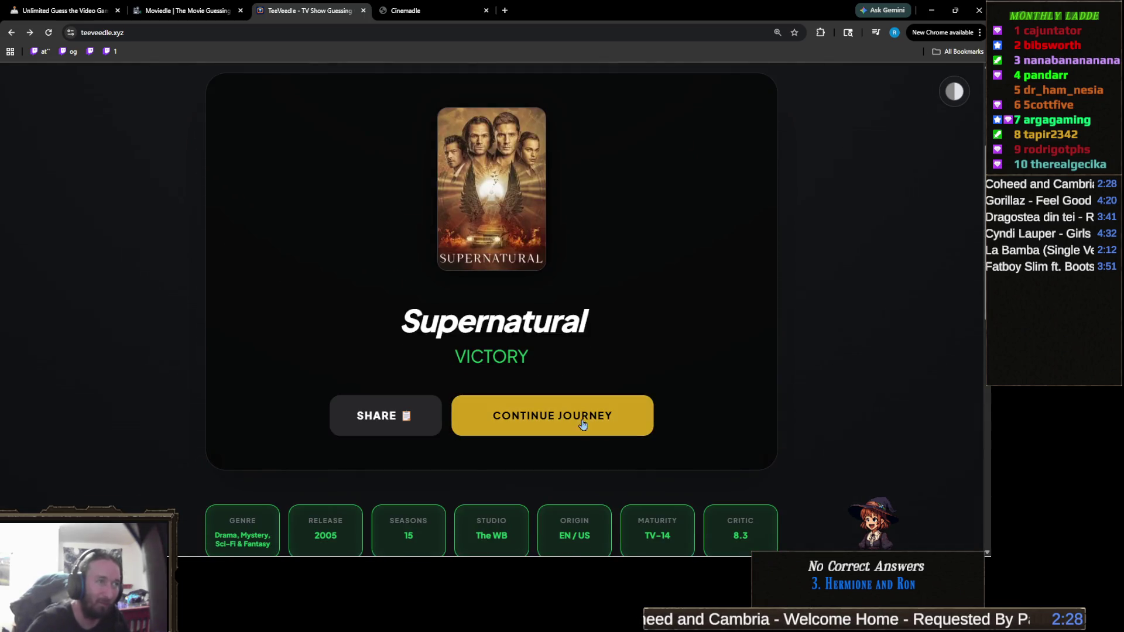
Load the next round with 10 attempts, review its first emoji hint, and focus the archive search.
click(584, 419)
scroll(401, 388, down, 3)
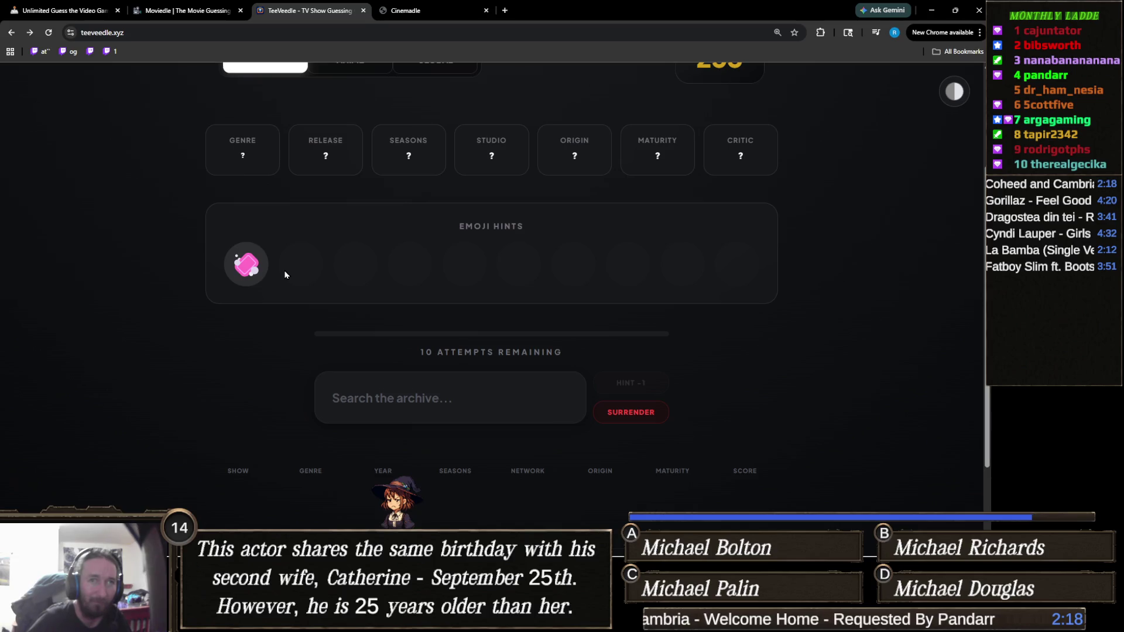
scroll(324, 334, up, 3)
scroll(325, 337, down, 3)
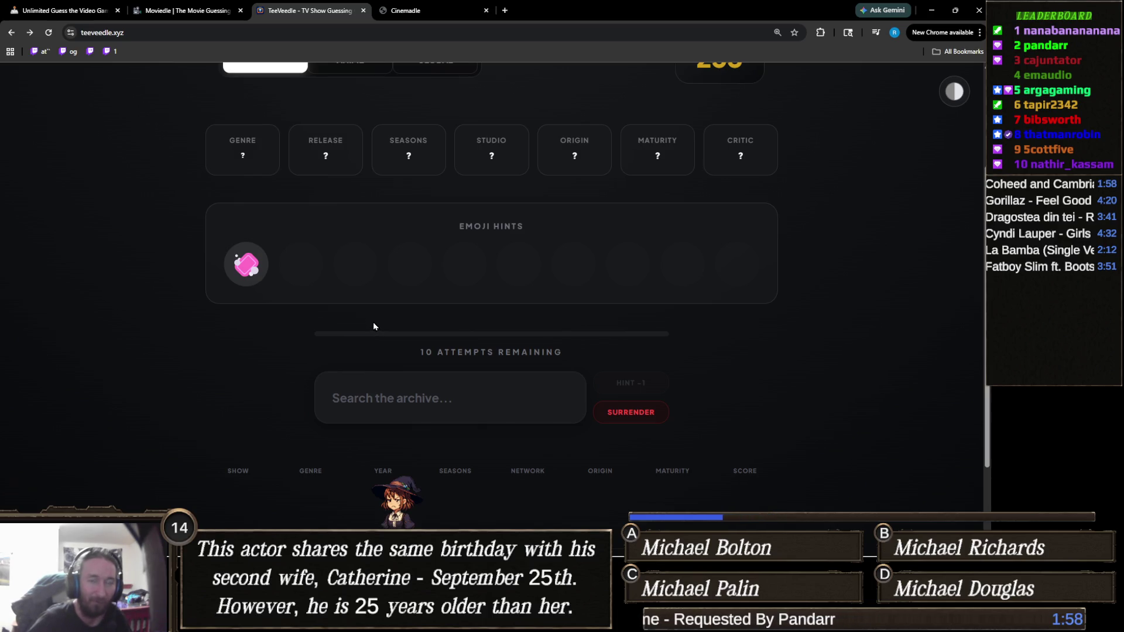
scroll(351, 331, up, 1)
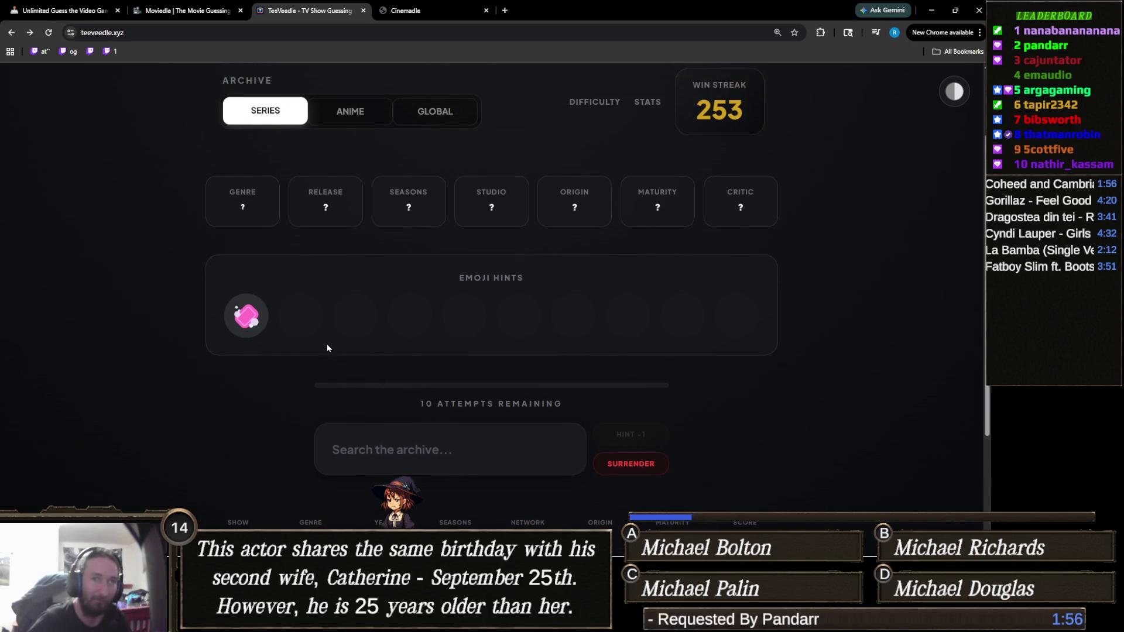
scroll(331, 346, down, 1)
scroll(331, 346, up, 1)
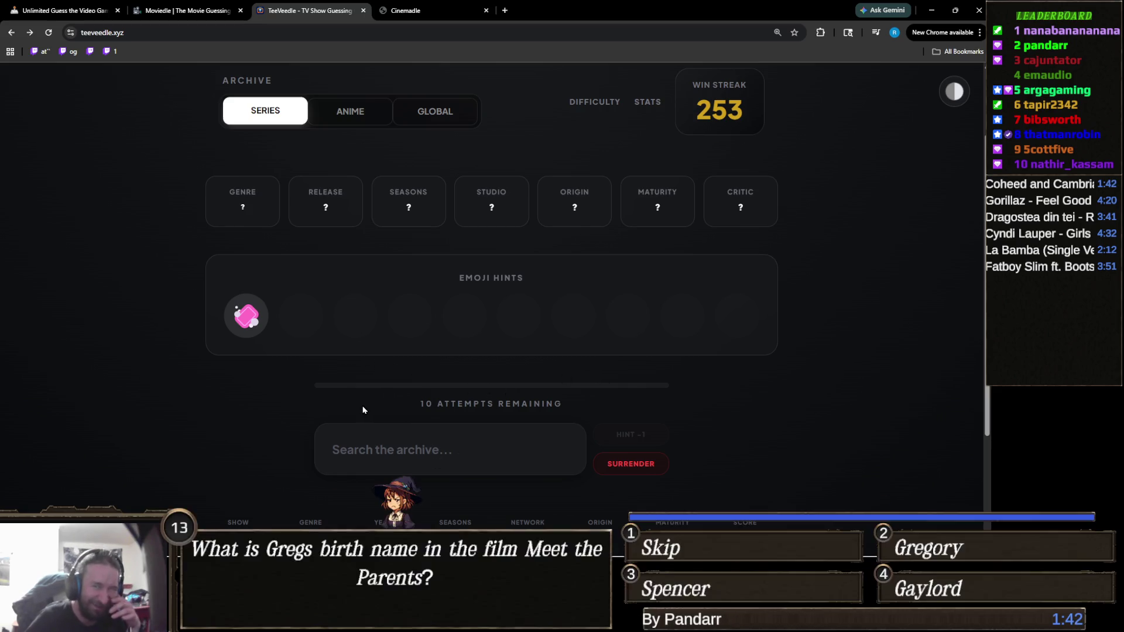
click(430, 450)
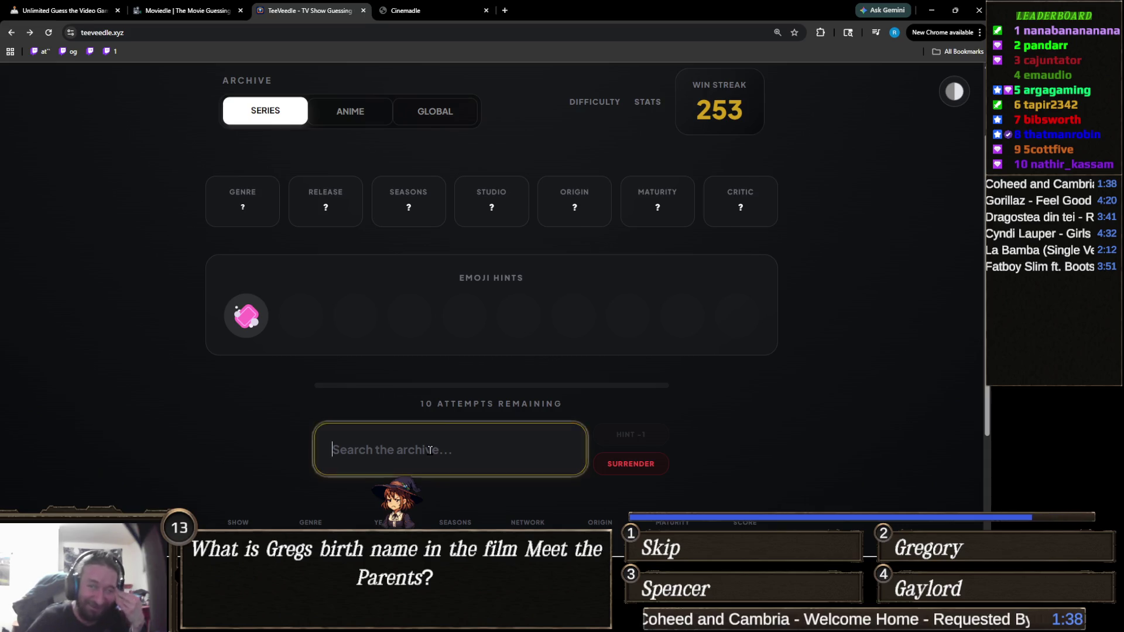
Guess Prison Break, then solve the round with Monk for a 254 streak.
text(prison)
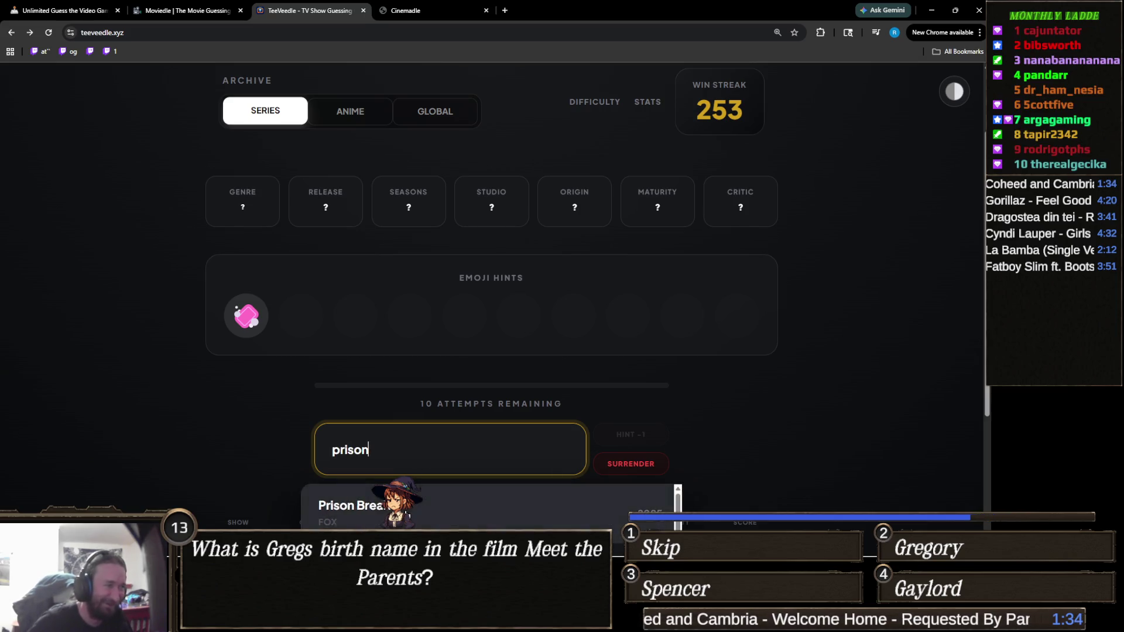
key(Return)
click(386, 464)
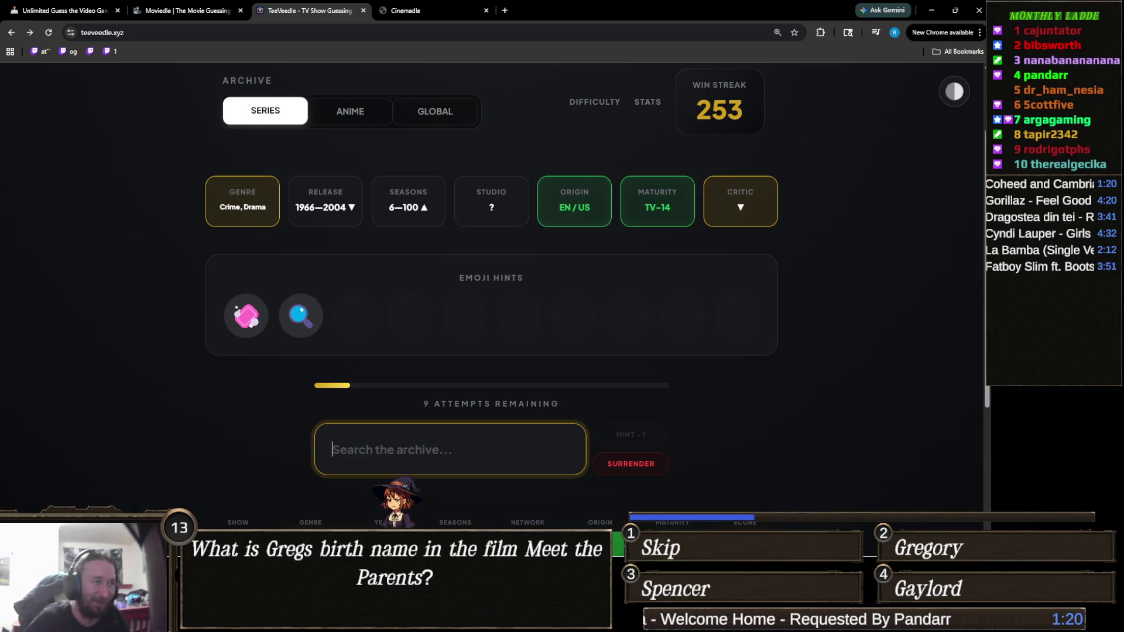
text(monk)
click(404, 504)
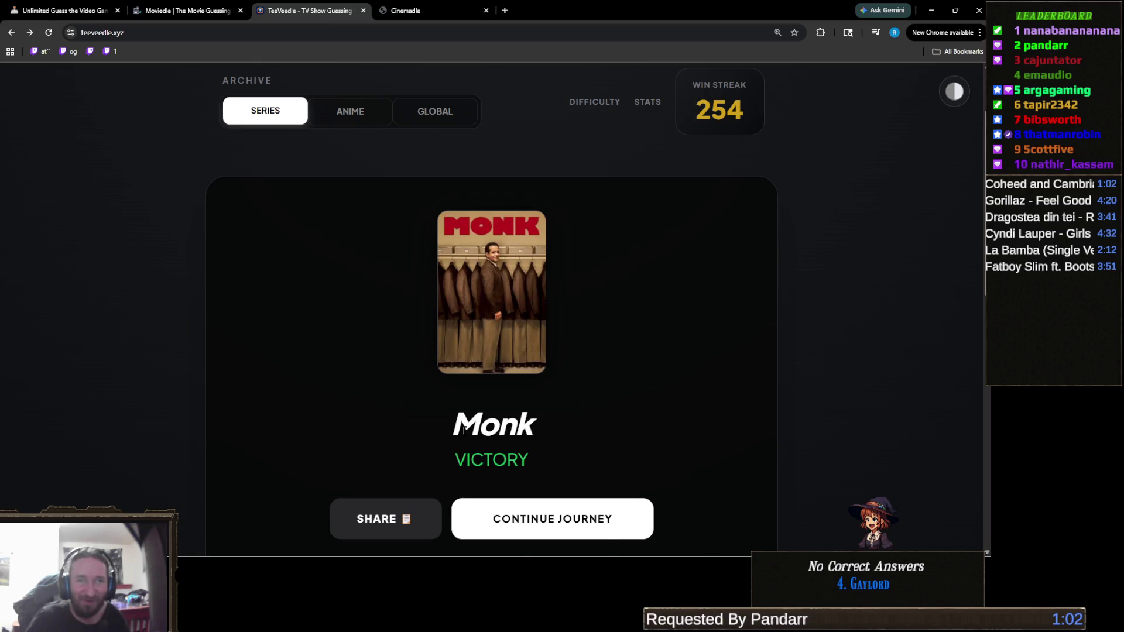
scroll(408, 419, down, 4)
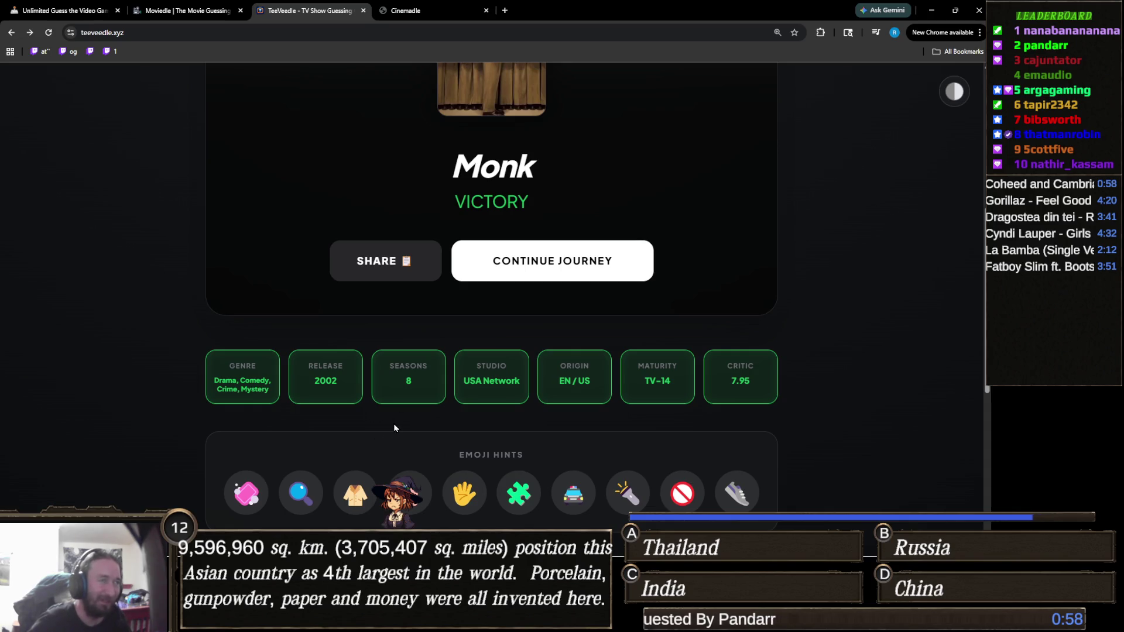
scroll(416, 438, down, 1)
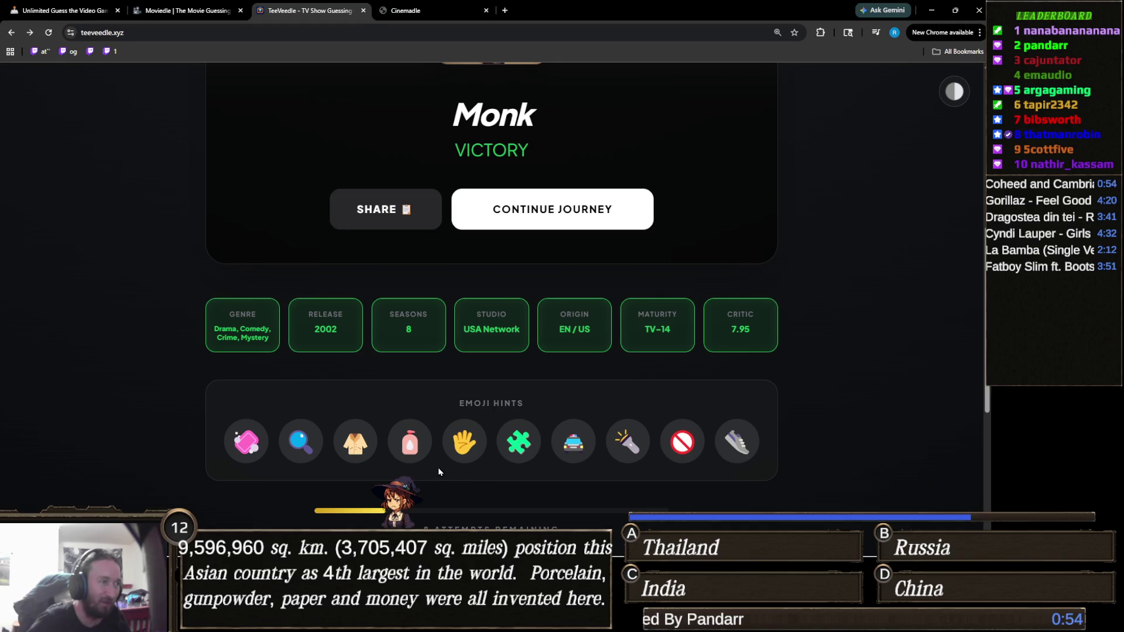
mouse_move(246, 445)
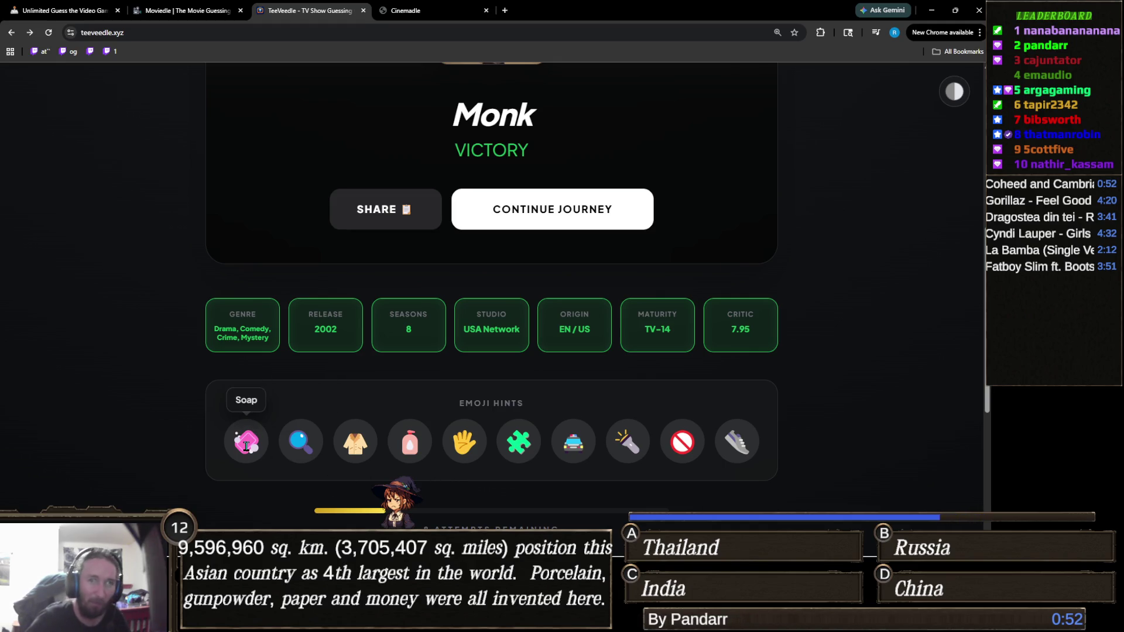
scroll(260, 449, up, 1)
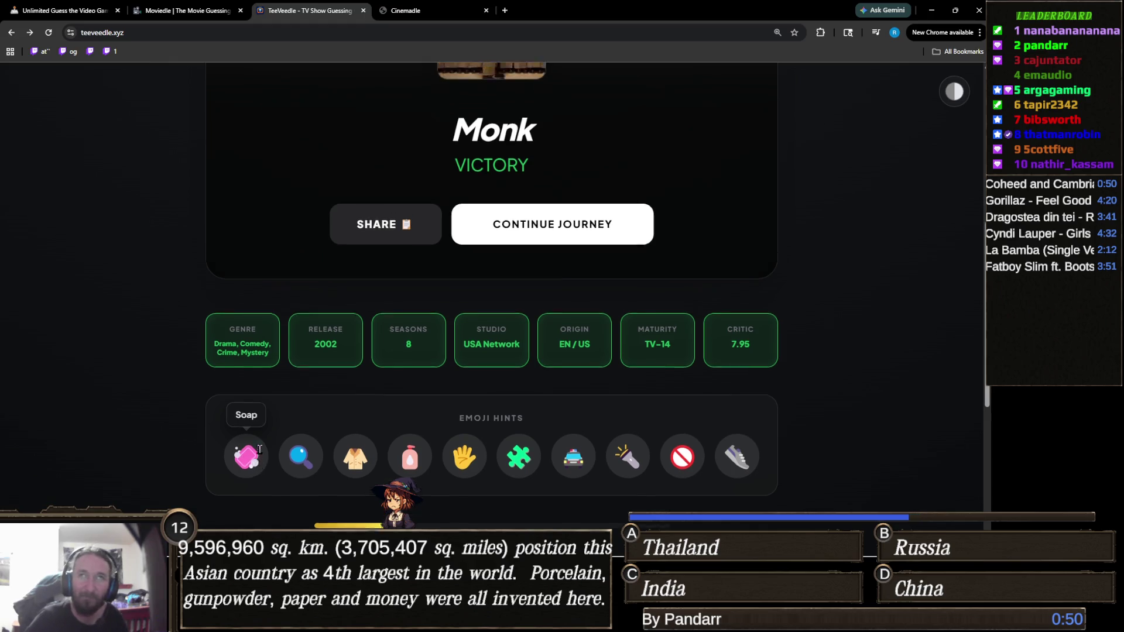
scroll(260, 449, up, 3)
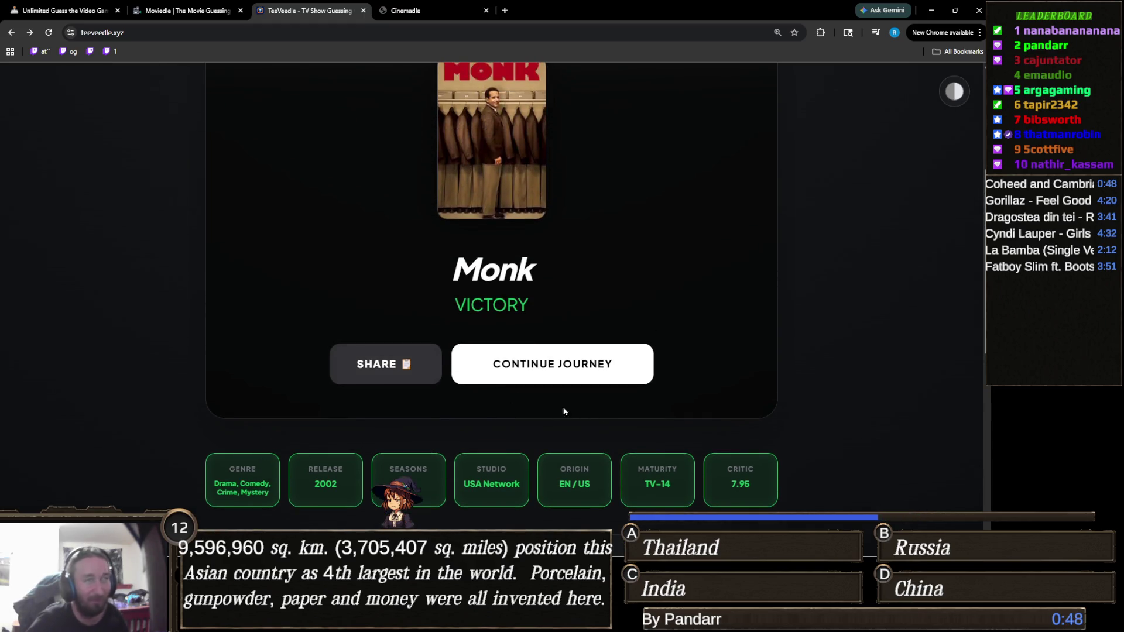
scroll(440, 477, up, 5)
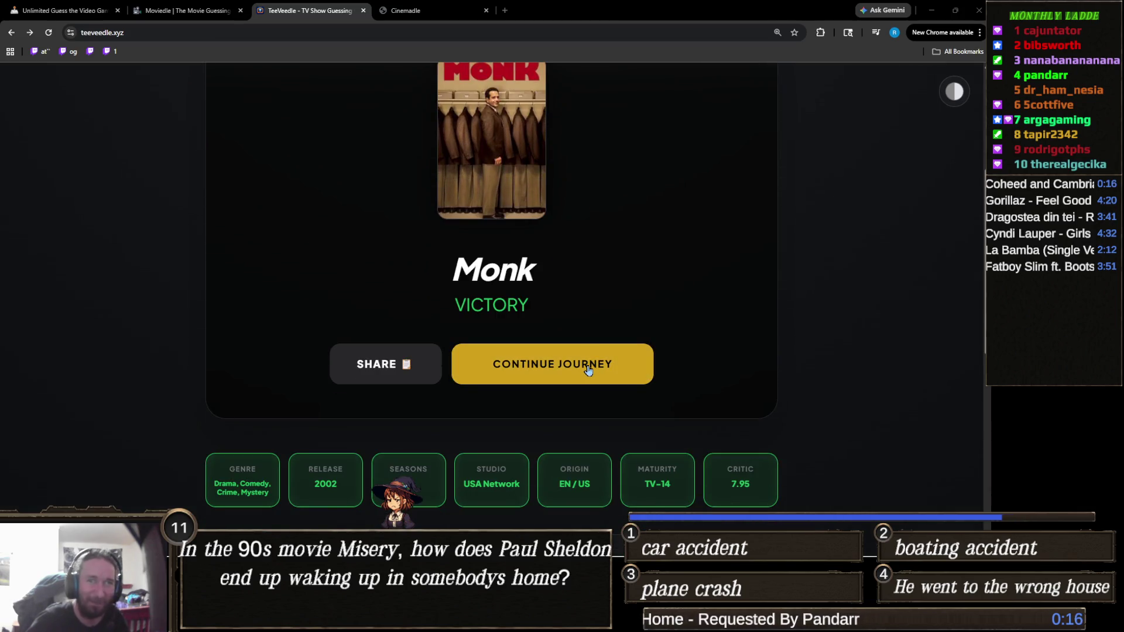
Load a new round, search 'winnie' and submit The New Adventures of Winnie the Pooh.
click(588, 369)
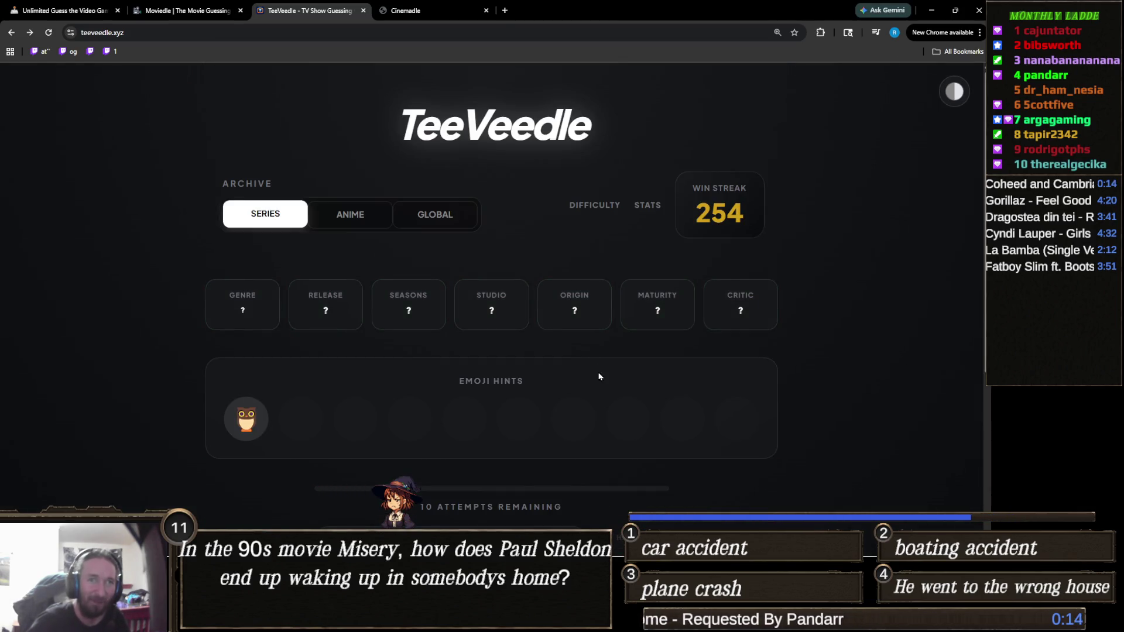
scroll(520, 366, down, 3)
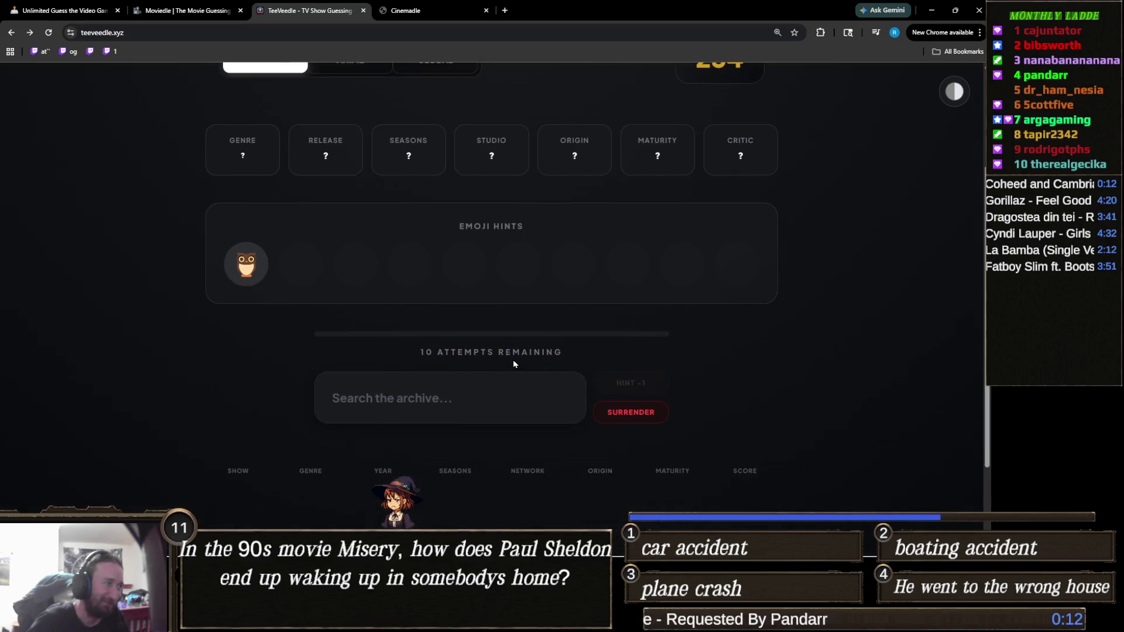
mouse_move(252, 271)
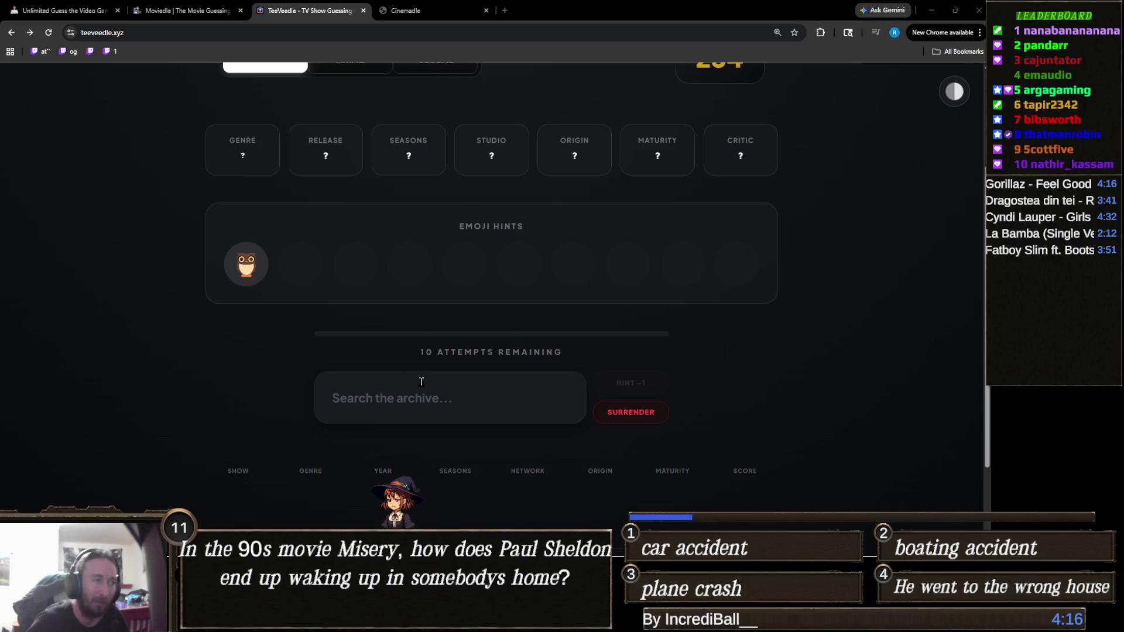
click(446, 386)
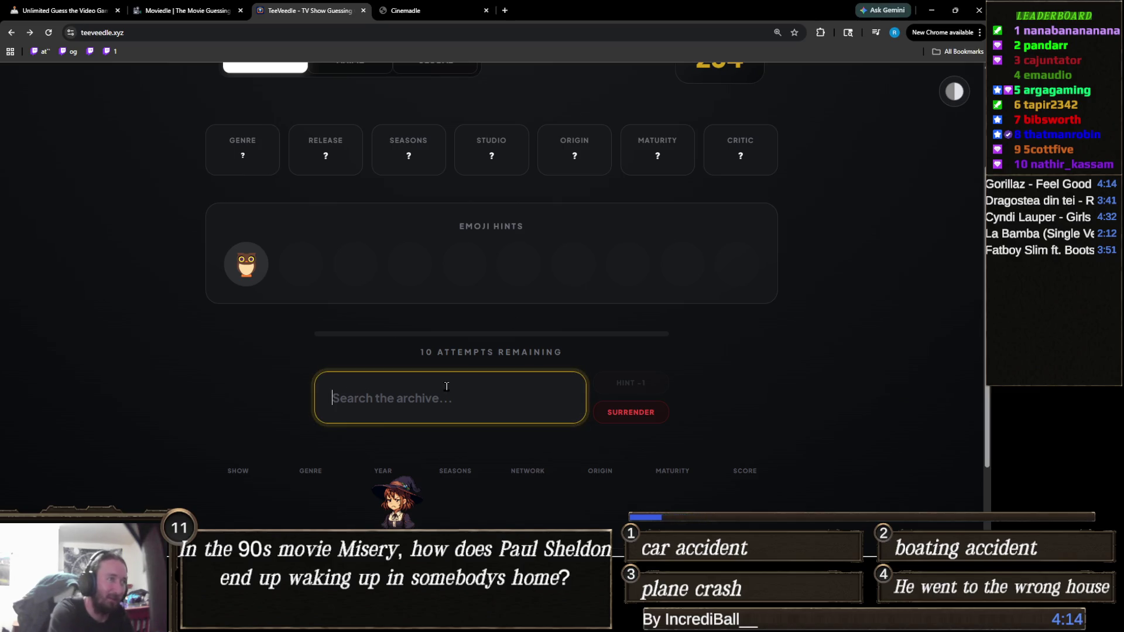
text(winnie)
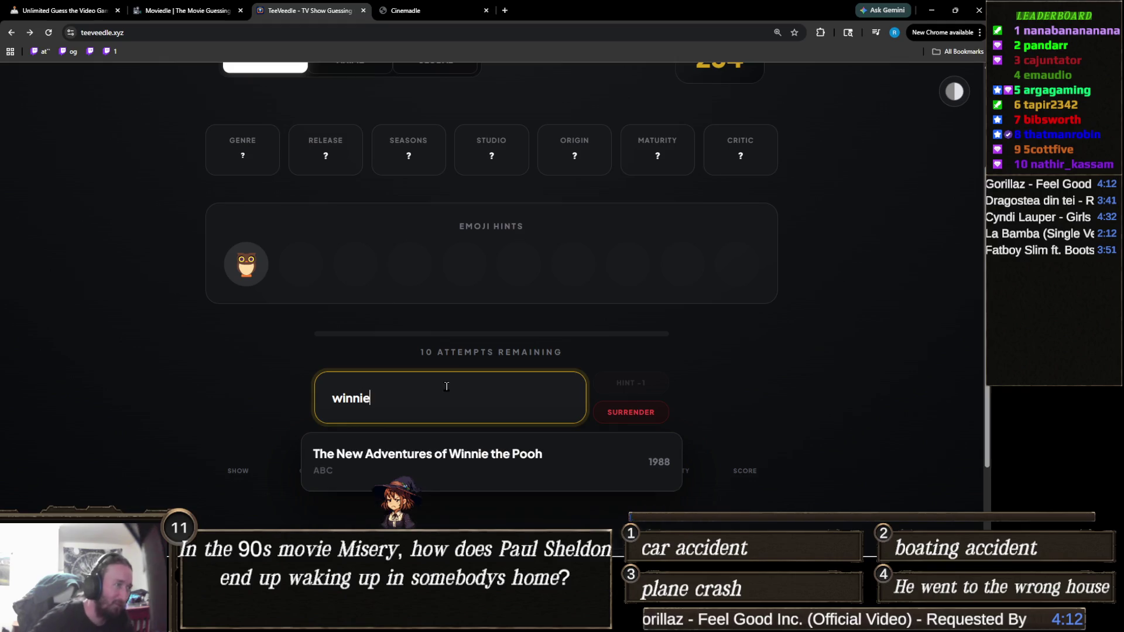
click(469, 456)
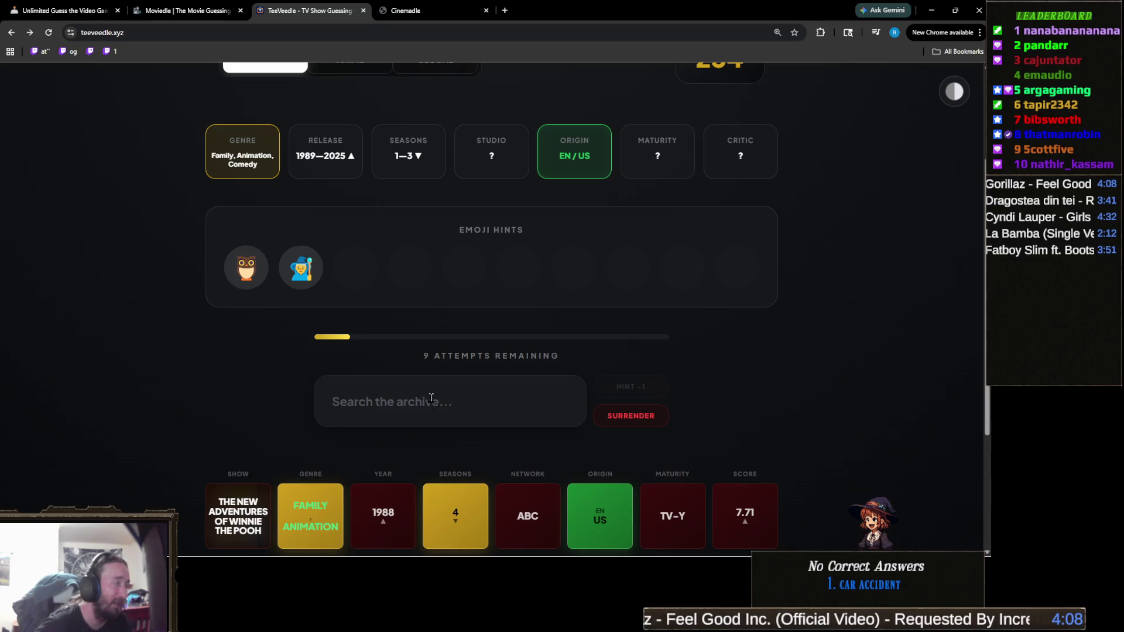
mouse_move(284, 278)
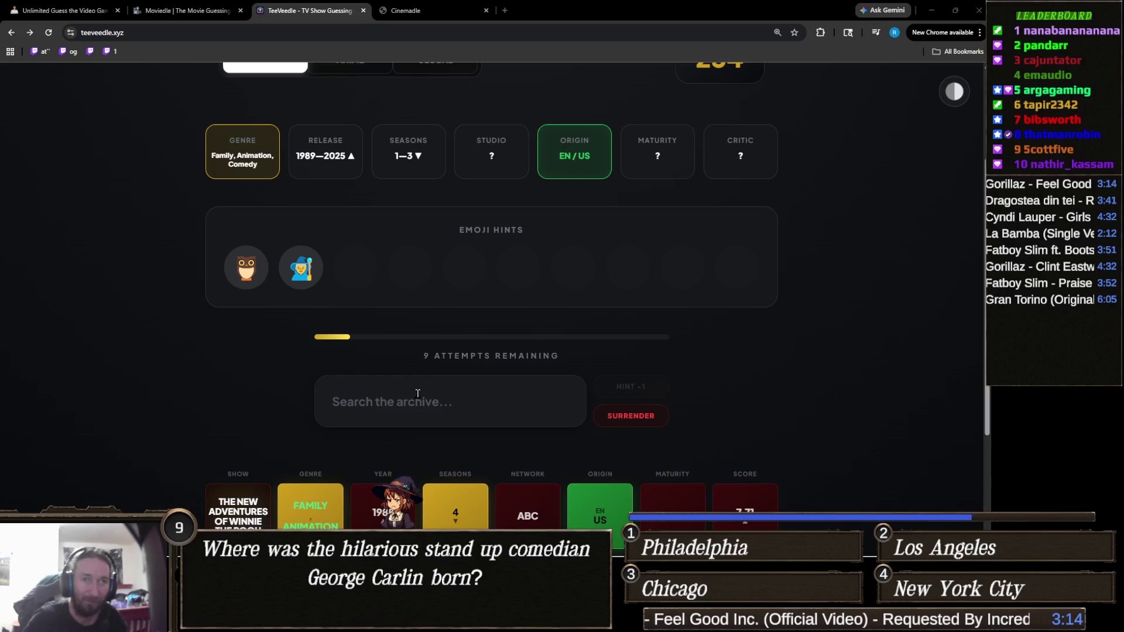
Search 'owl', win with The Owl House, and continue to a fresh puzzle.
click(429, 392)
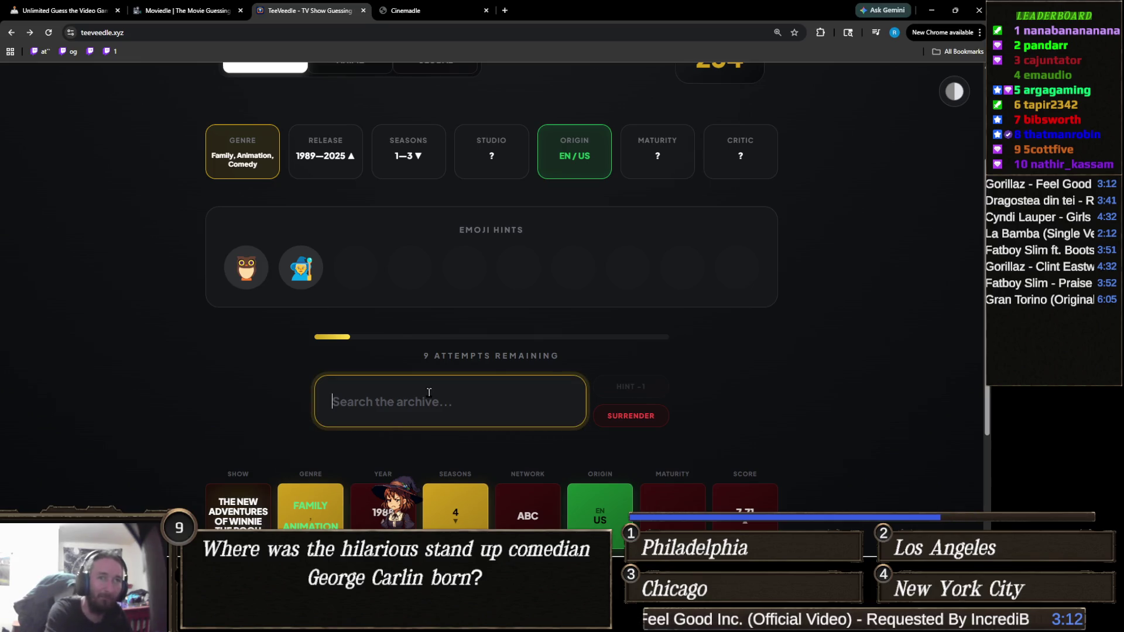
text(owl)
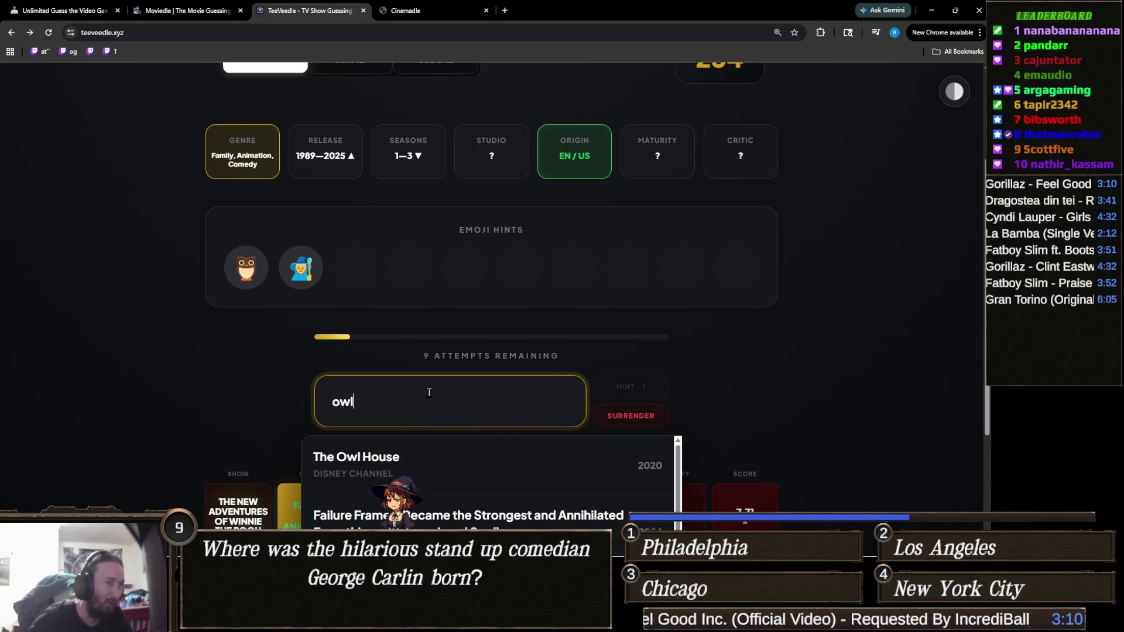
click(368, 455)
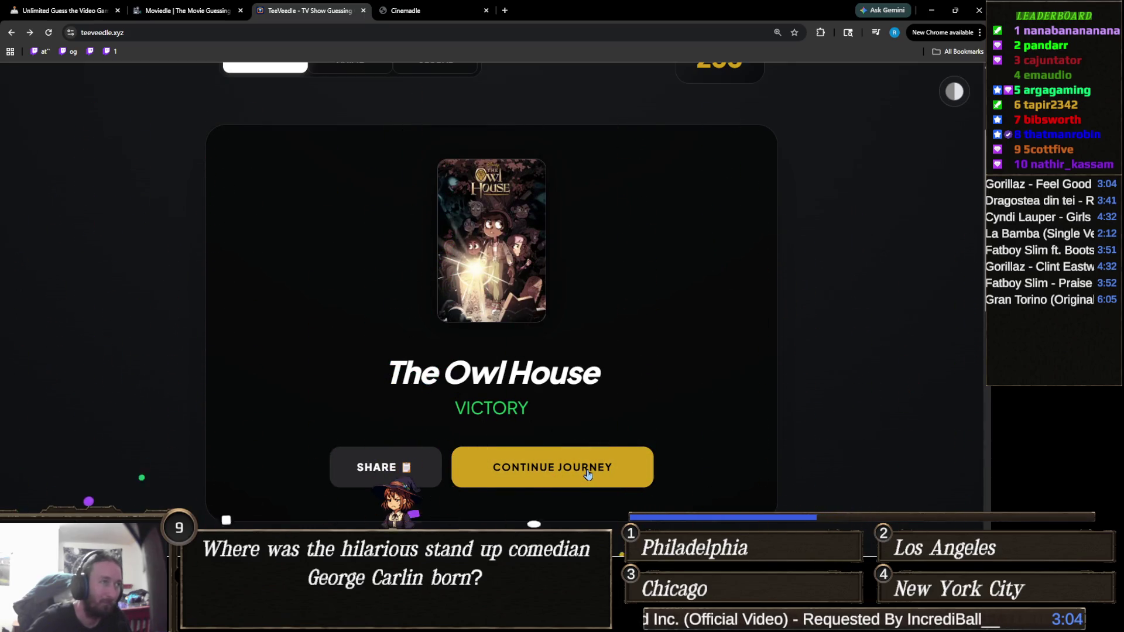
click(585, 472)
mouse_move(243, 275)
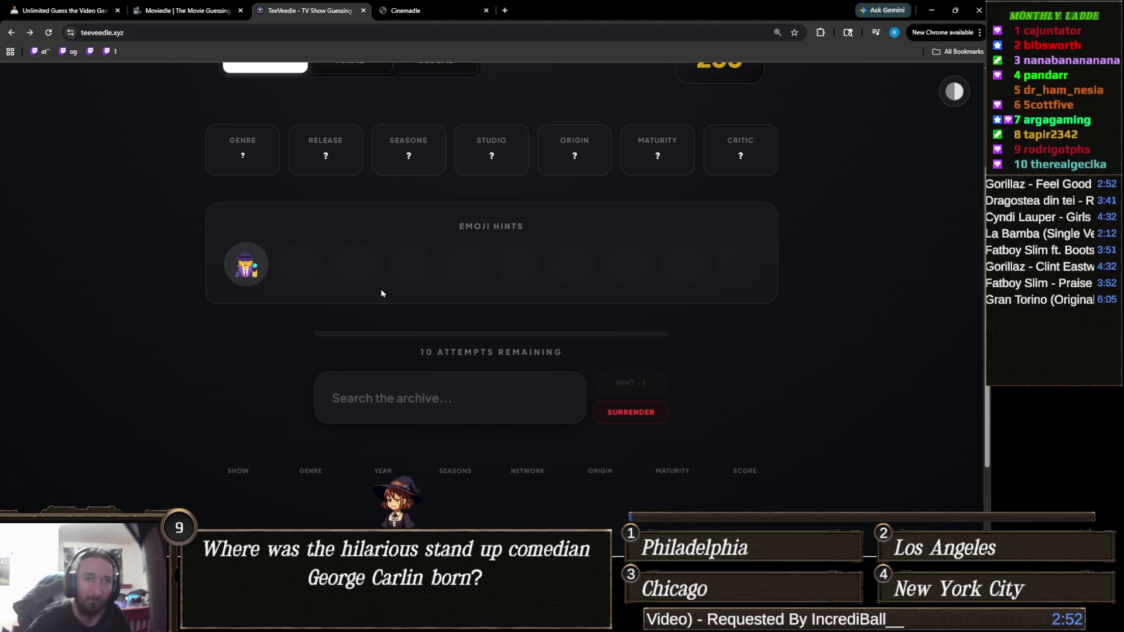
Search 'eleme' and submit Elementary as the first guess, leaving 9 attempts.
click(468, 401)
text(eleme)
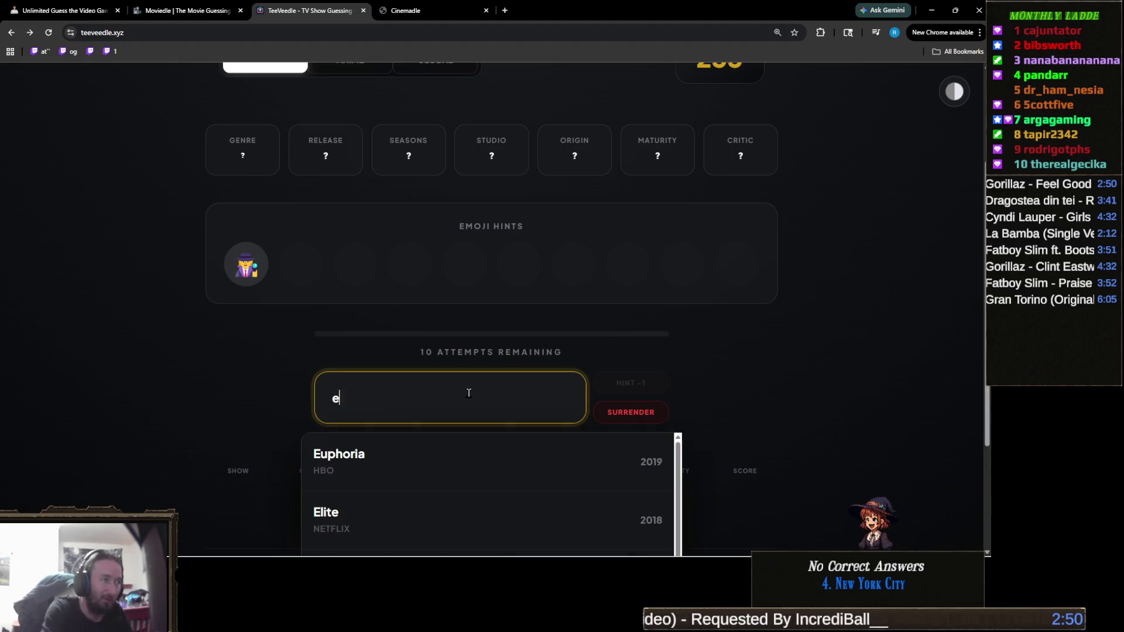
click(431, 460)
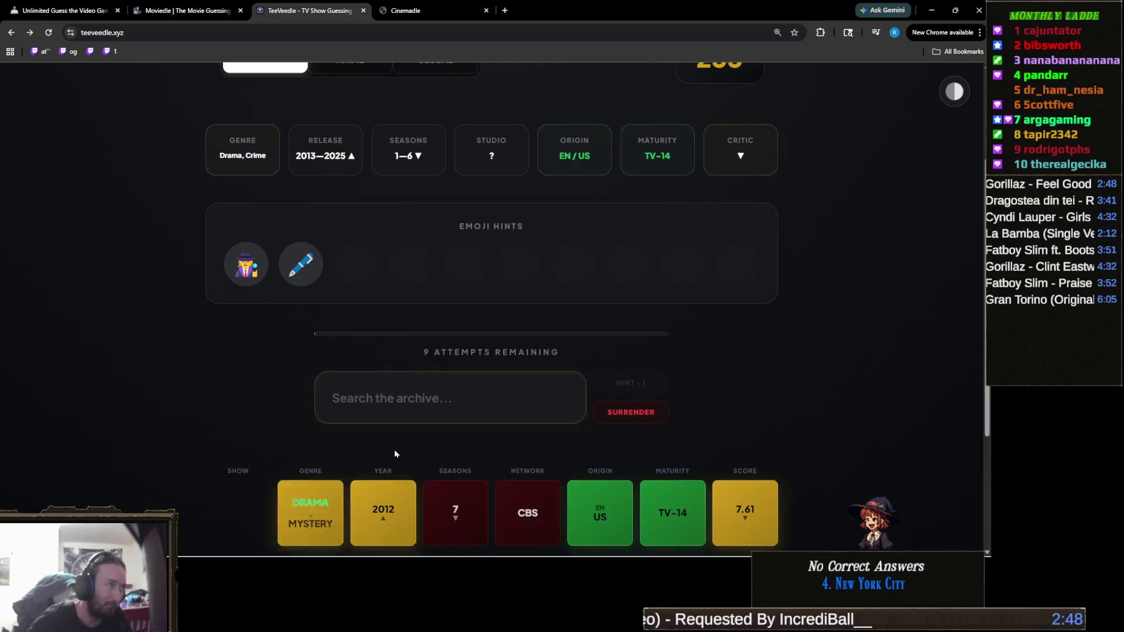
mouse_move(298, 265)
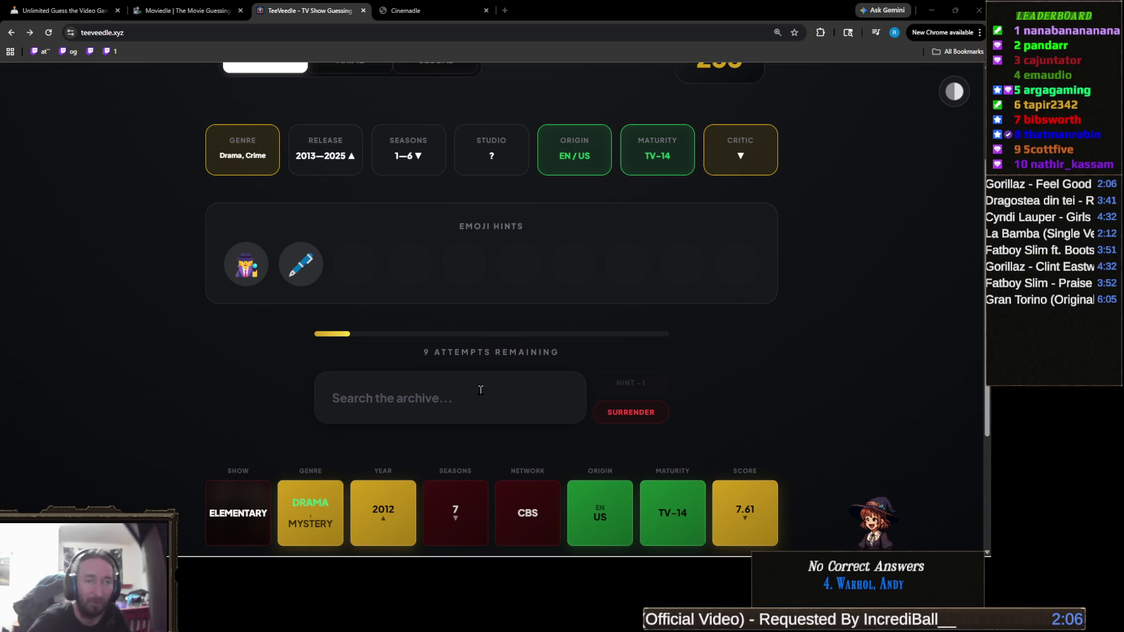
click(479, 391)
Discard the 'cast' search and enter 'str' so Stranger Things (2016) is suggested.
text(cast)
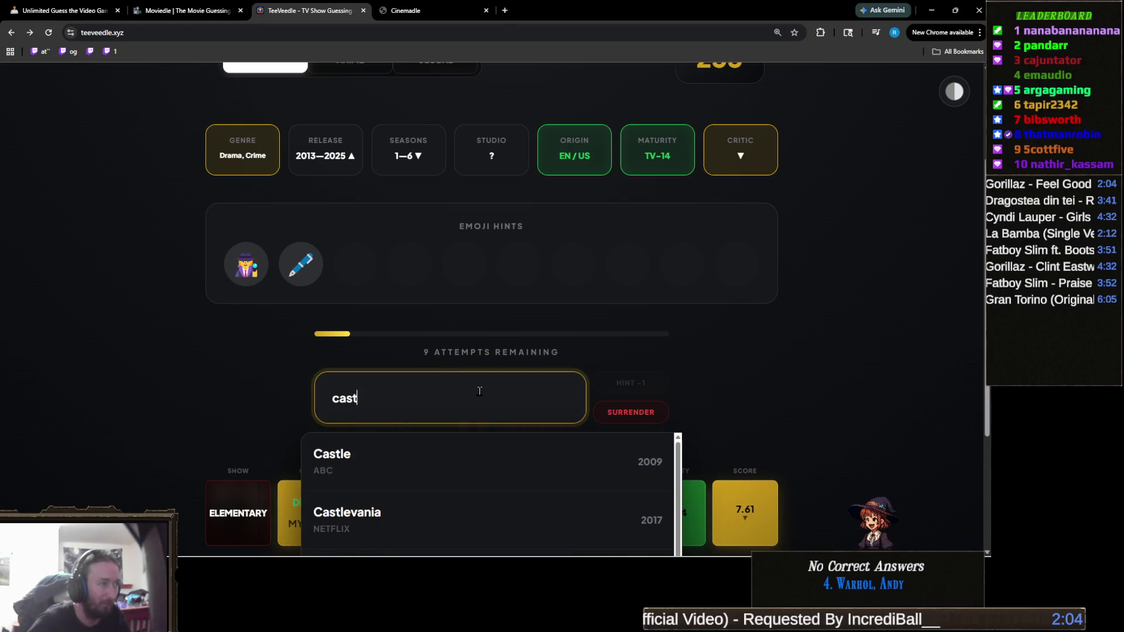
key(ctrl+a)
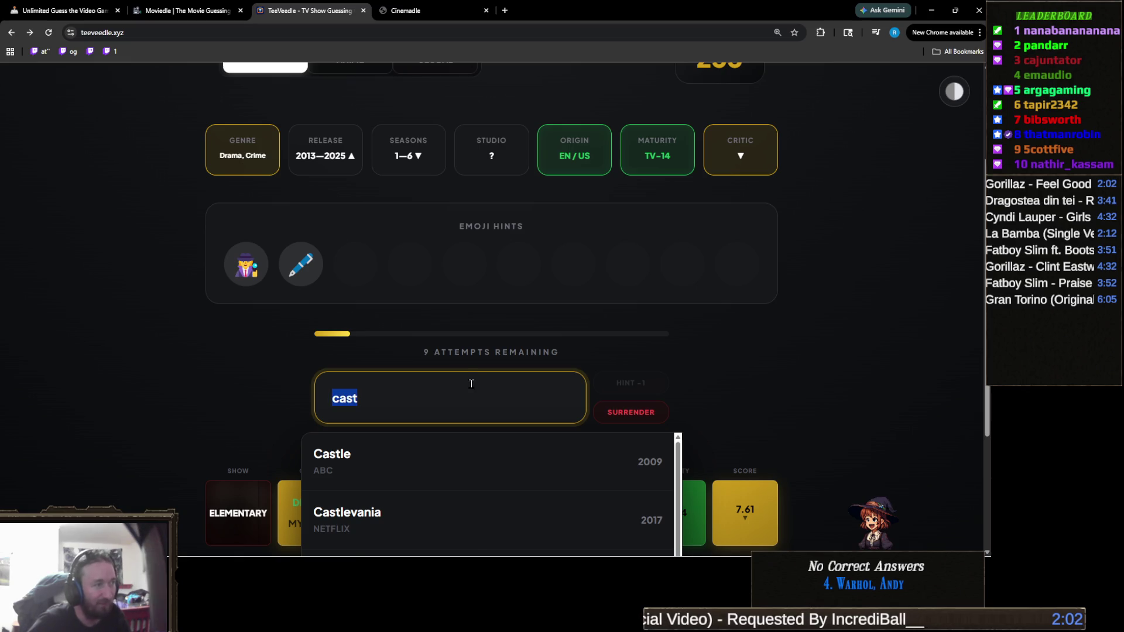
key(BackSpace)
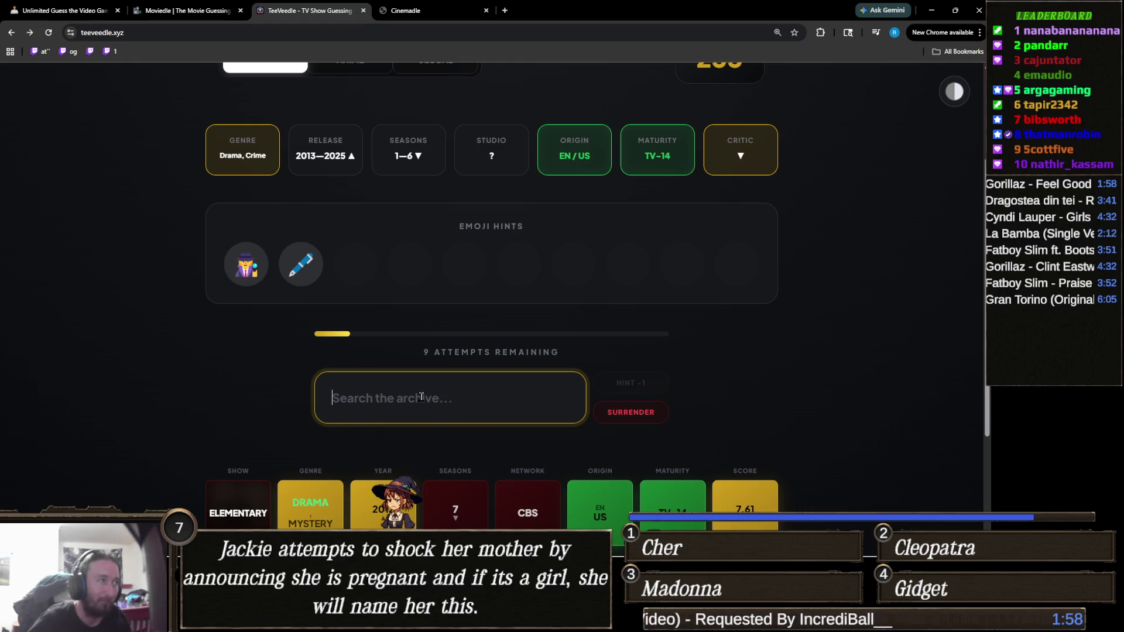
mouse_move(250, 266)
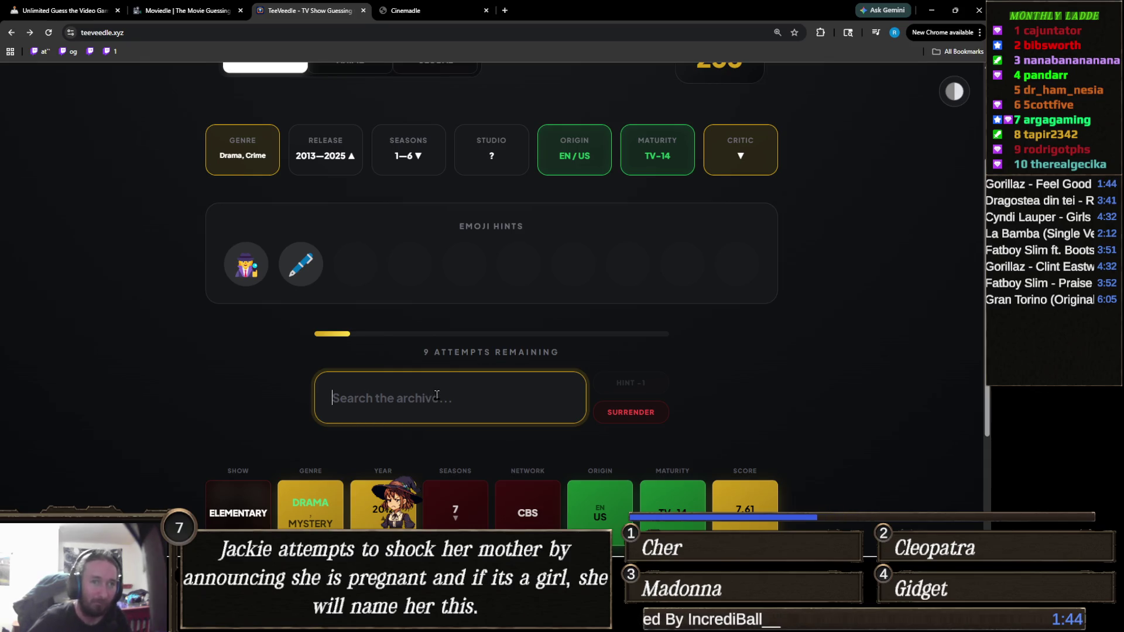
text(str)
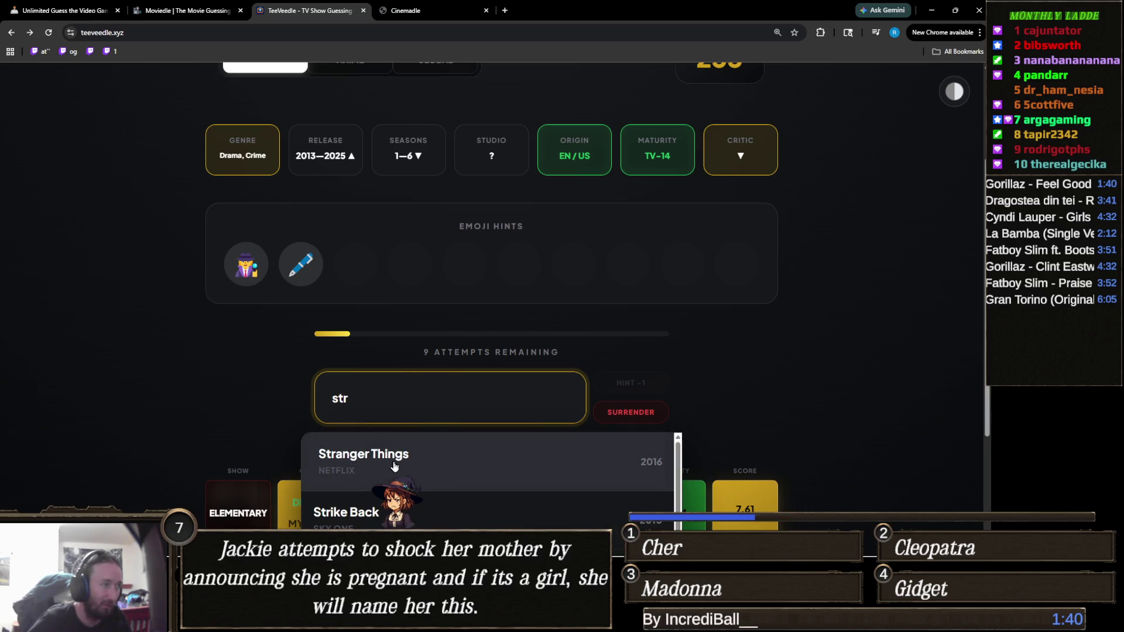
Submit Stranger Things as the second guess, then type and clear a partial 'veron' search.
click(386, 469)
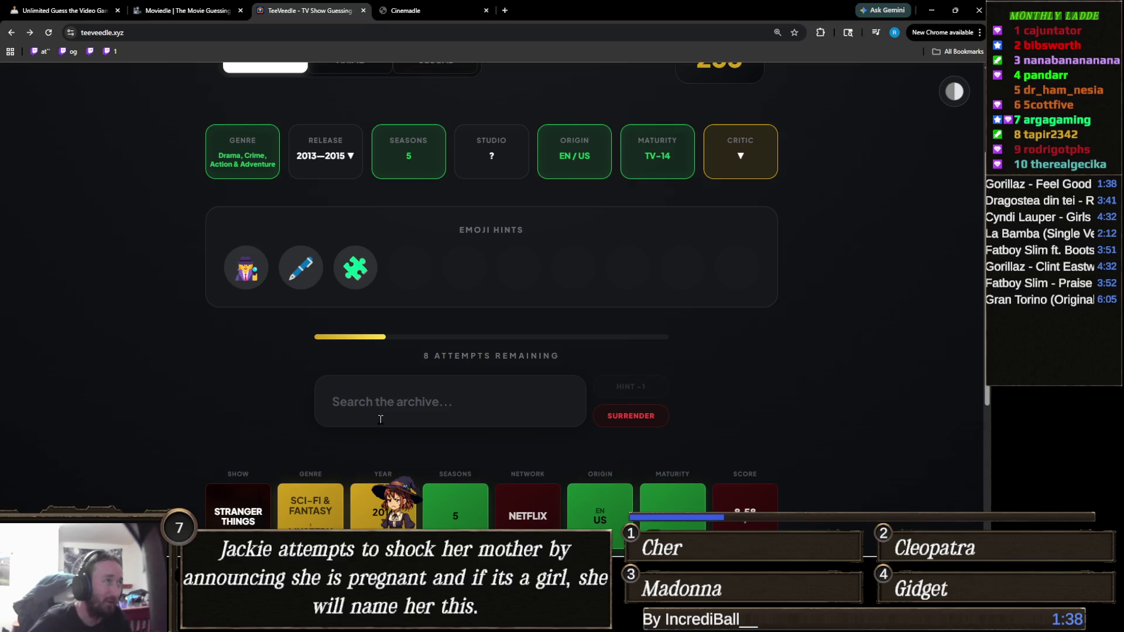
mouse_move(241, 291)
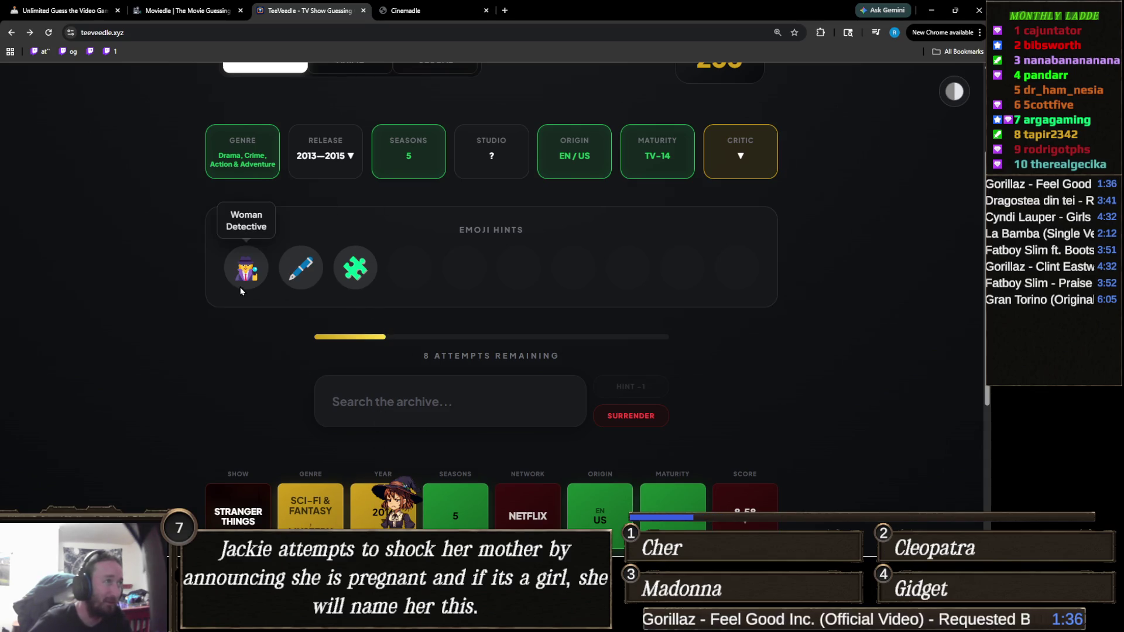
mouse_move(341, 275)
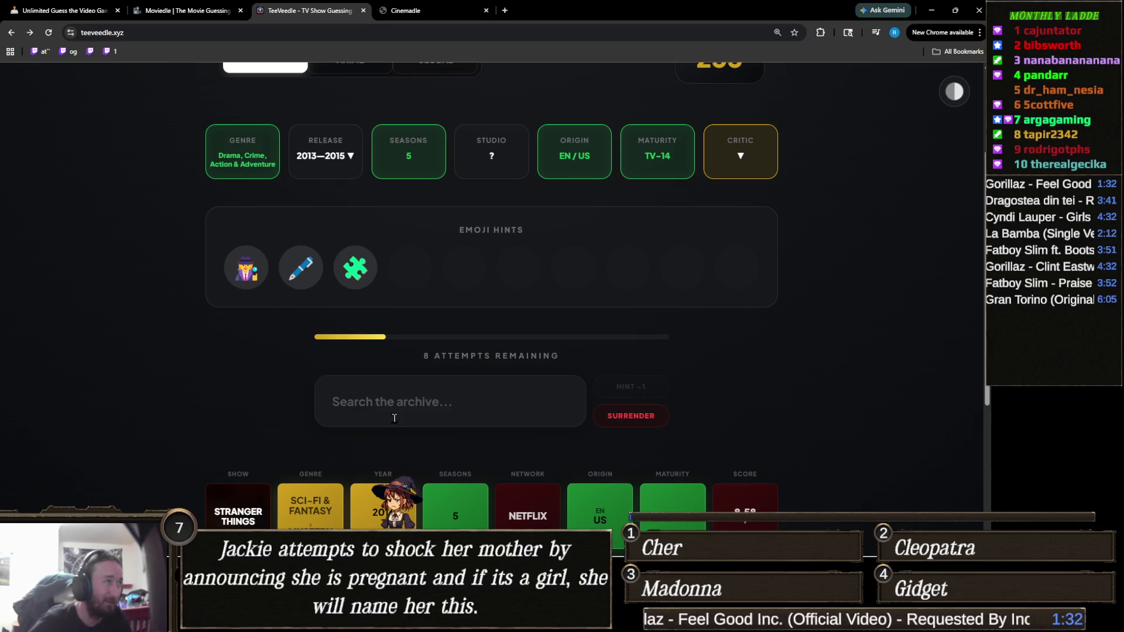
click(419, 400)
text(veron)
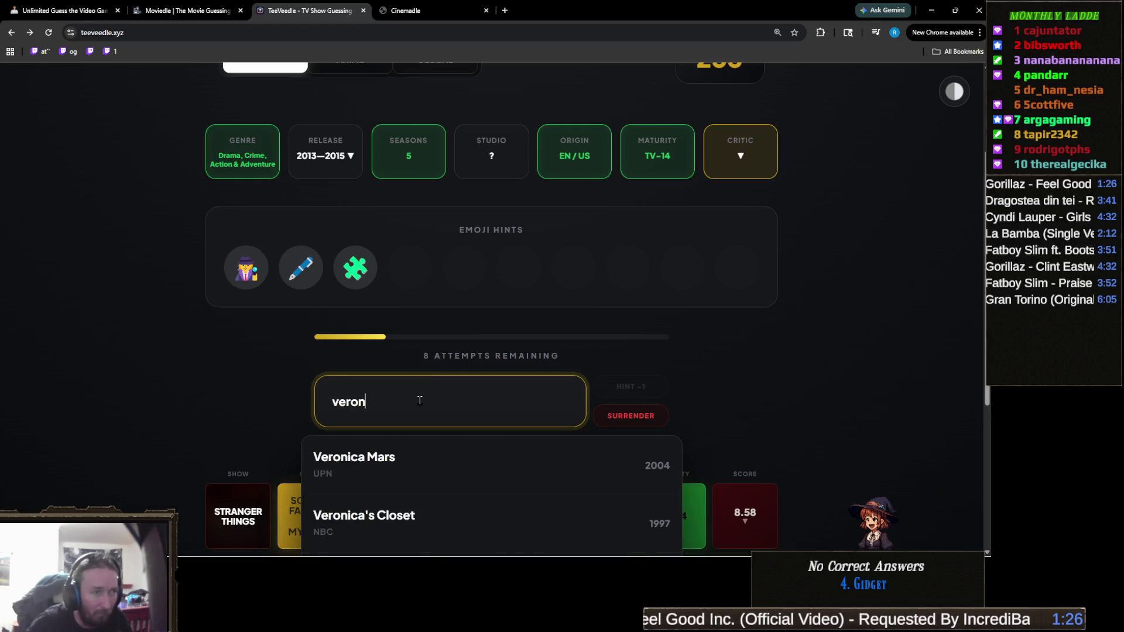
key(ctrl+a)
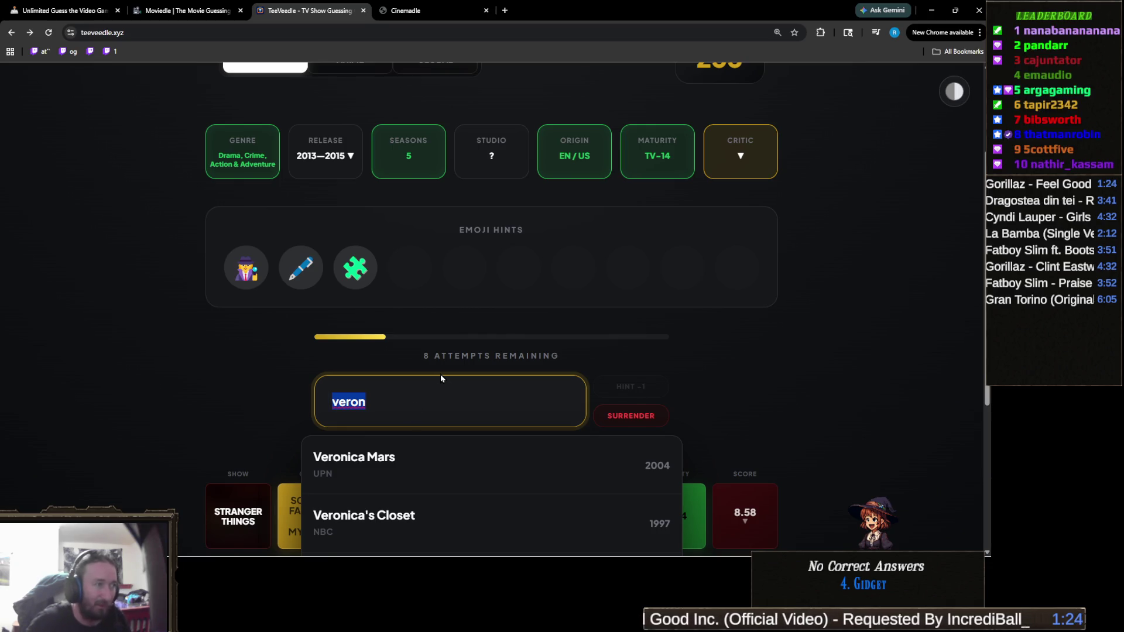
key(BackSpace)
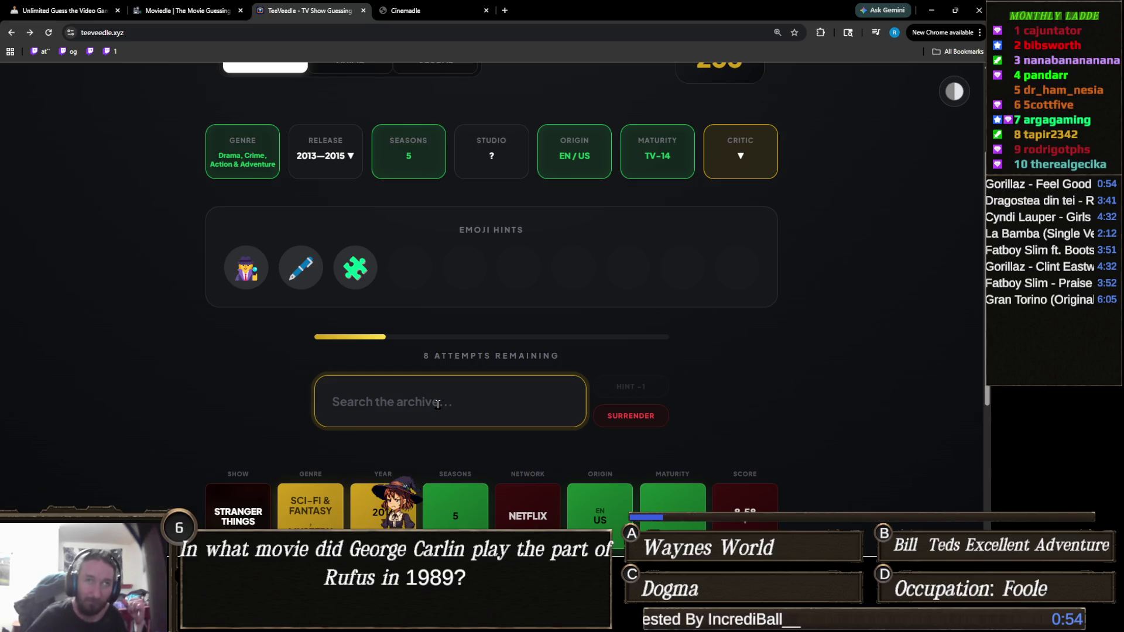
scroll(438, 403, down, 3)
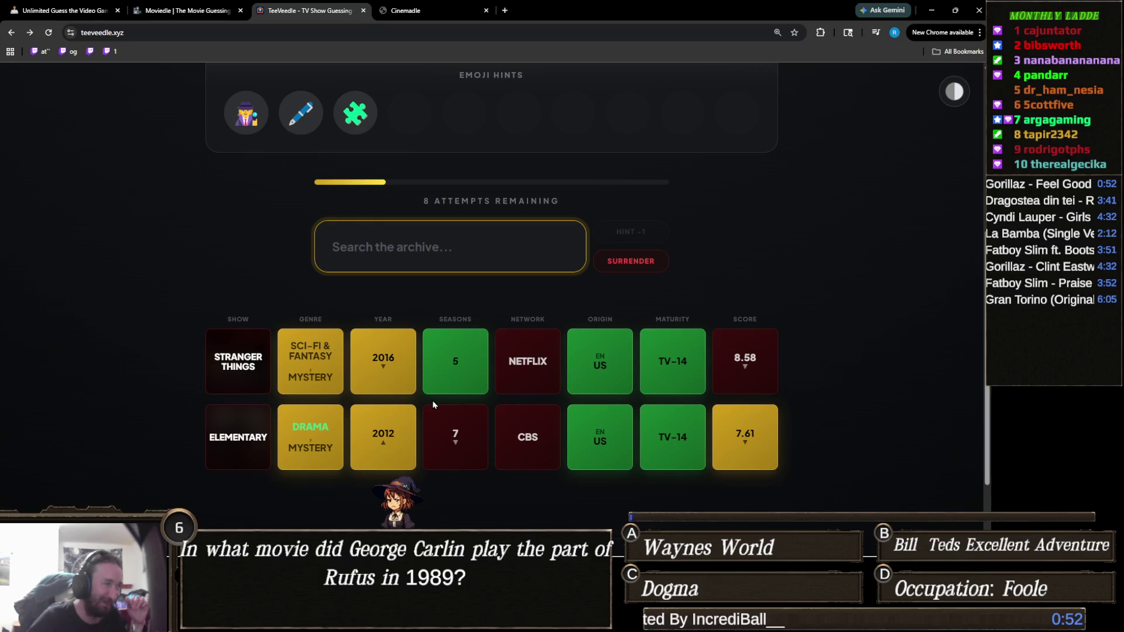
Enter 'f' in the archive search, bringing up Friends and Fear the Walking Dead.
scroll(431, 394, up, 3)
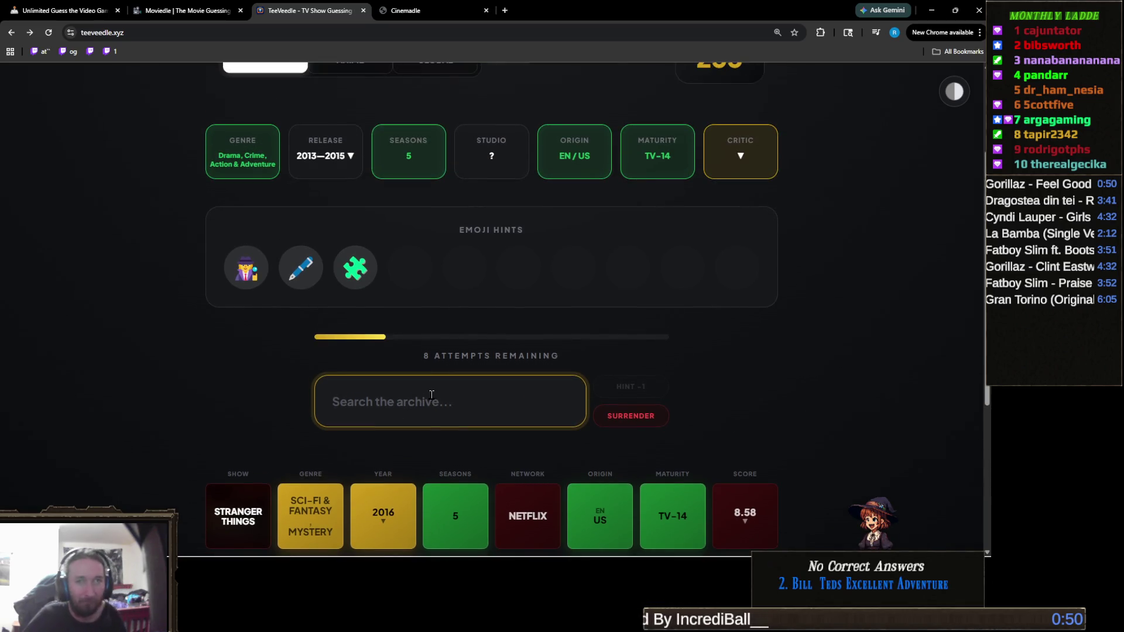
click(433, 403)
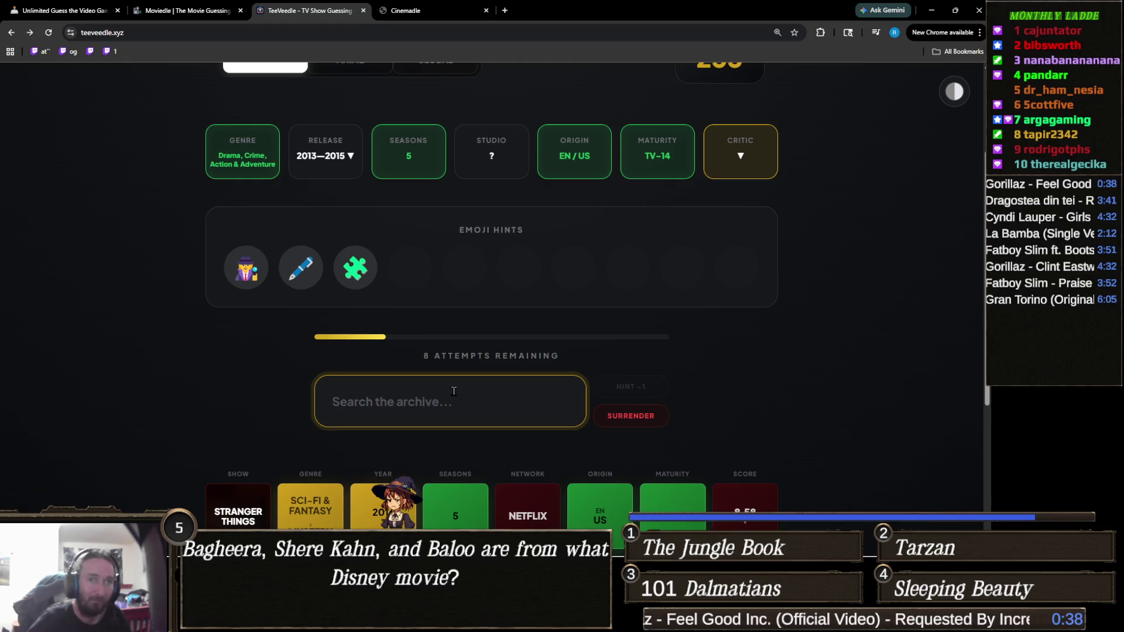
text(f)
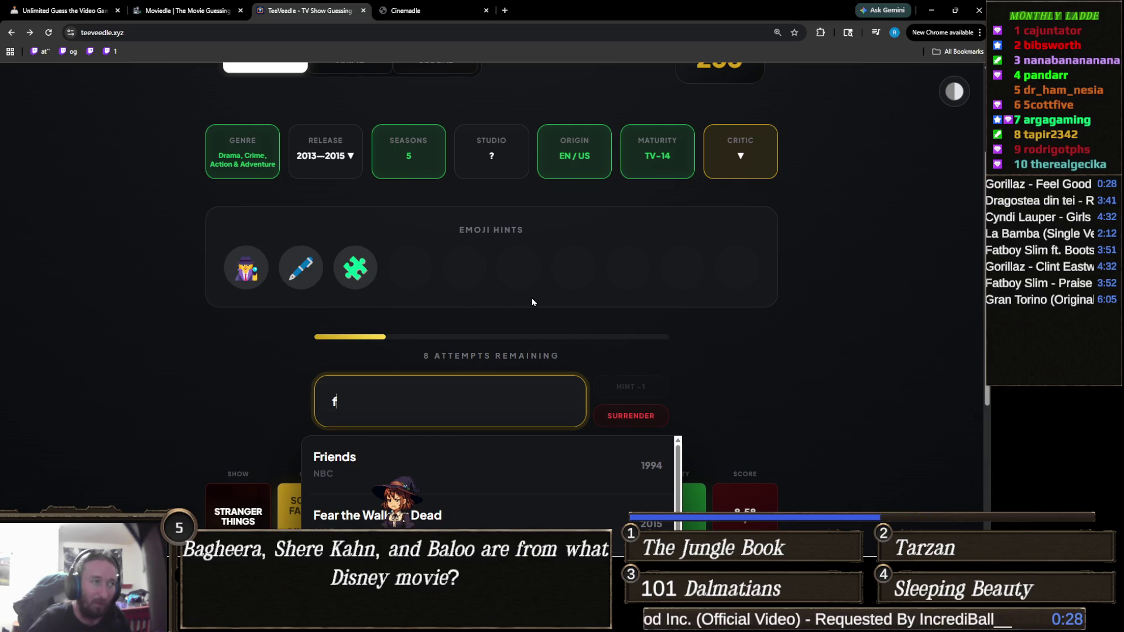
click(514, 332)
click(427, 407)
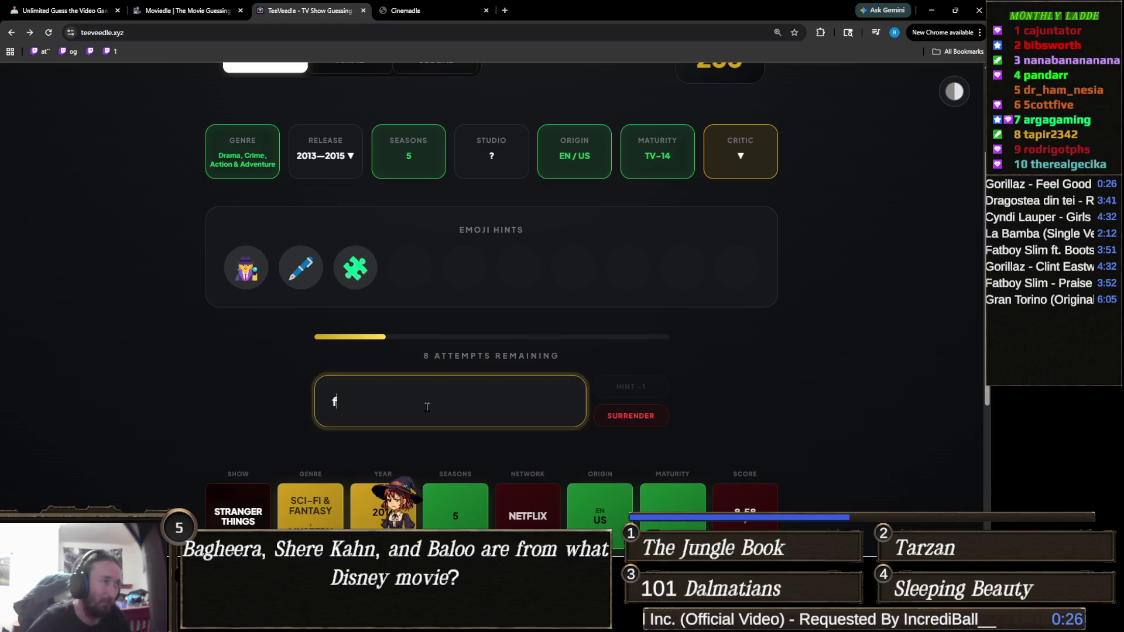
Extend the search to 'fring' so only Fringe (2008, FOX) is suggested.
text(ring)
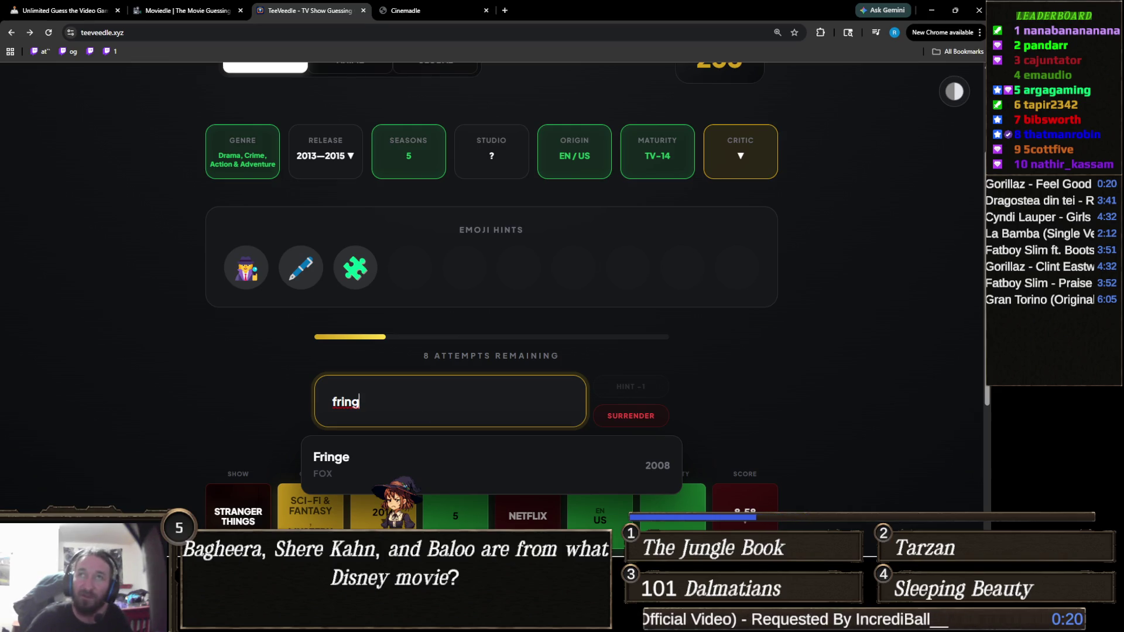
key(alt+Tab)
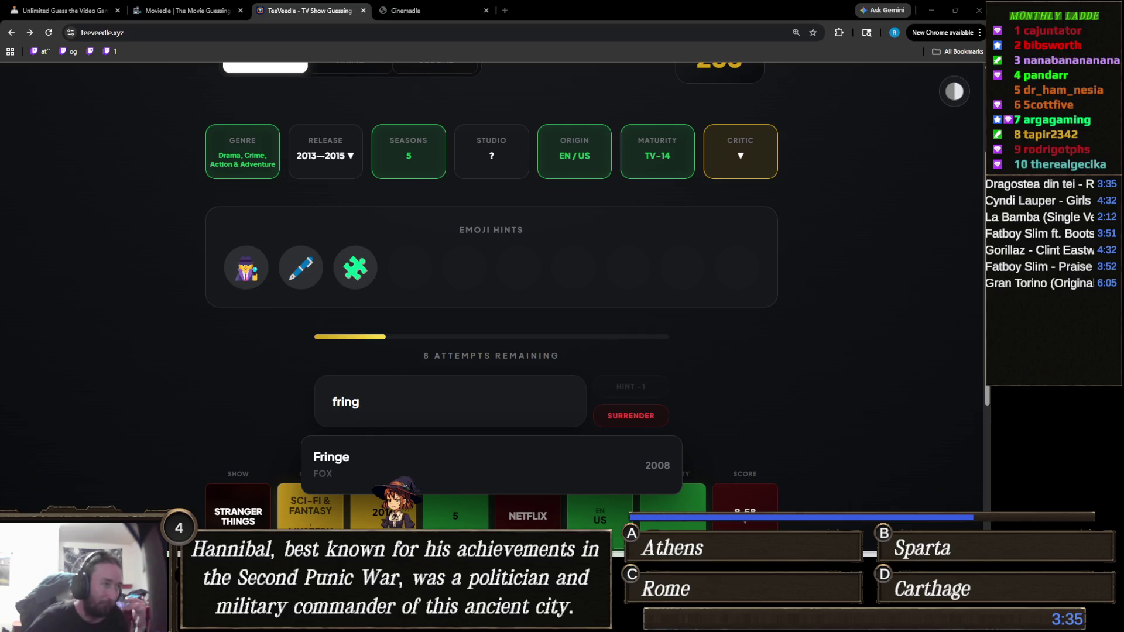
double_click(398, 393)
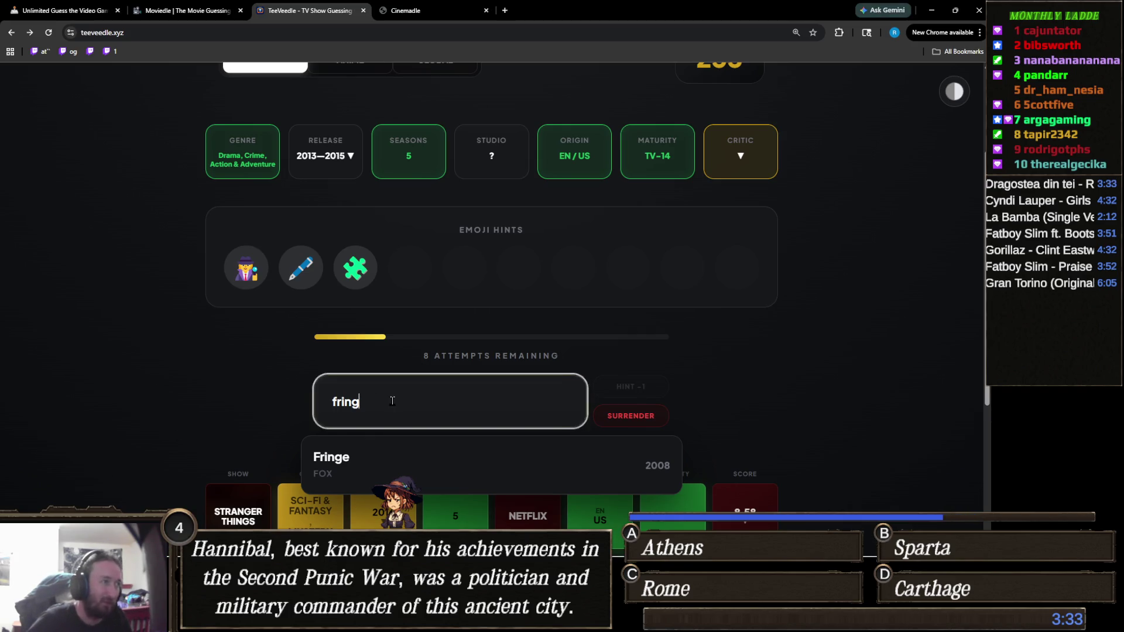
Try 'riz' and then 'detective ag' as show searches.
text(riz)
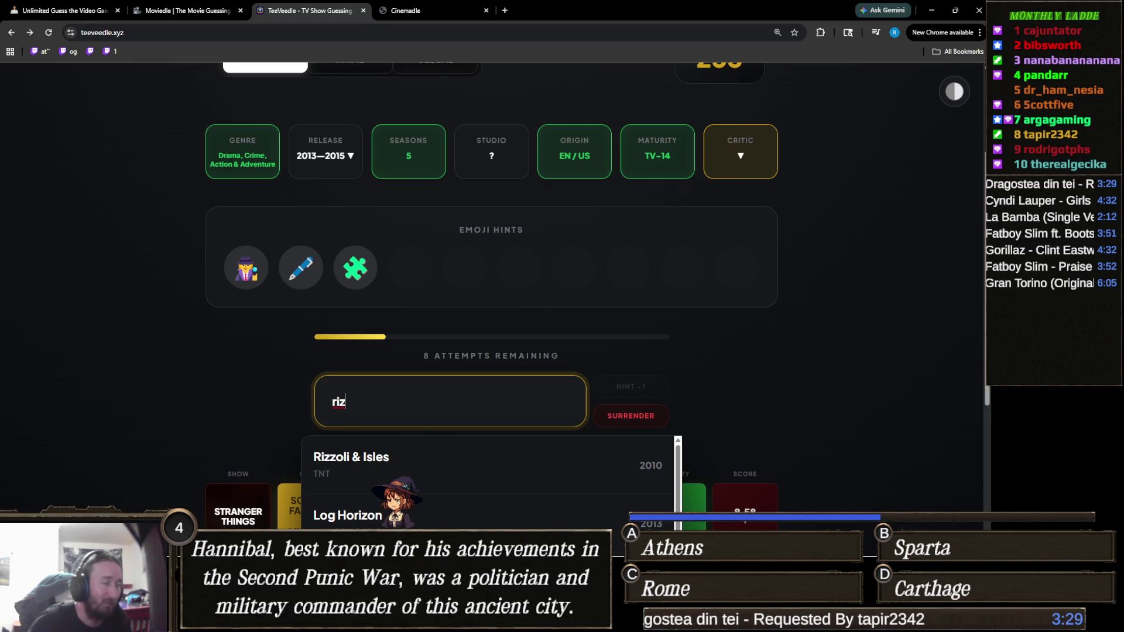
click(412, 614)
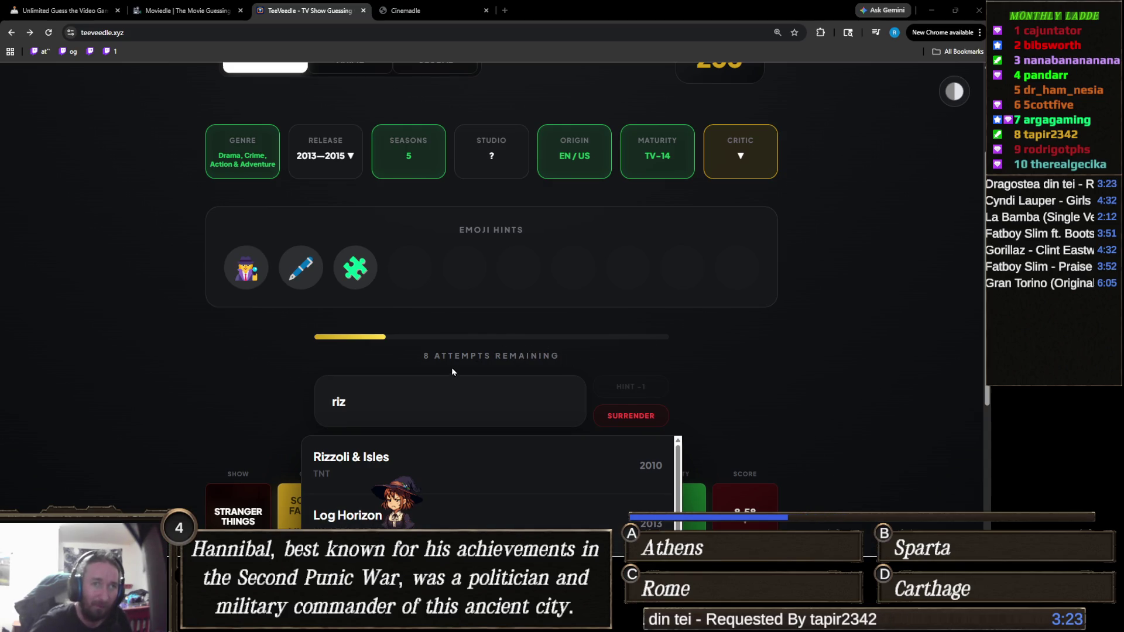
click(393, 392)
text(de)
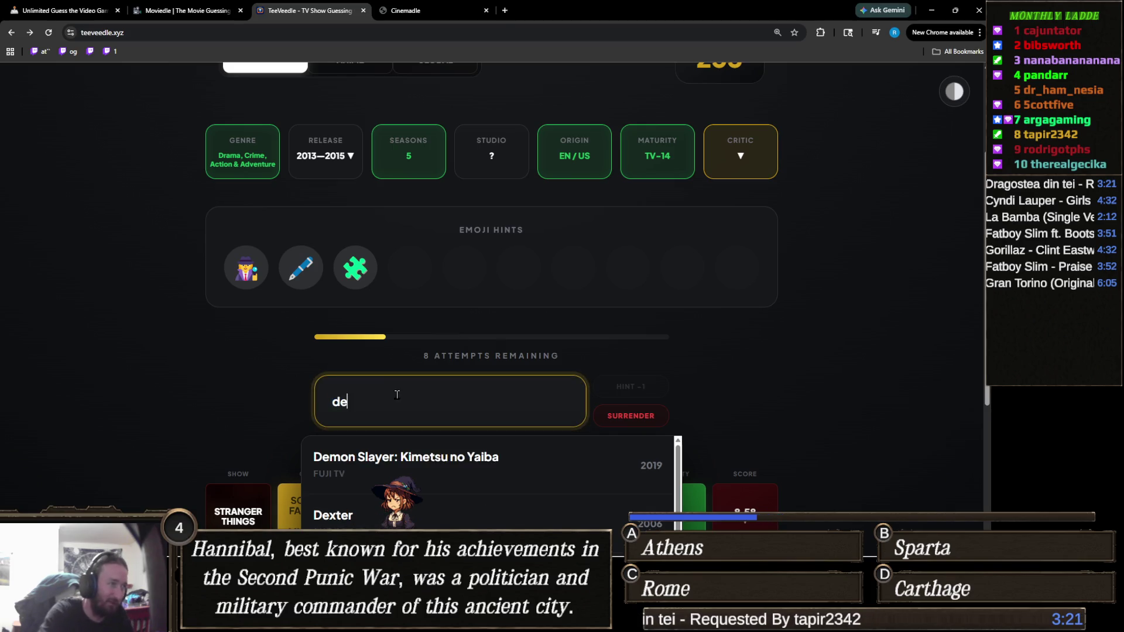
text(tective ag)
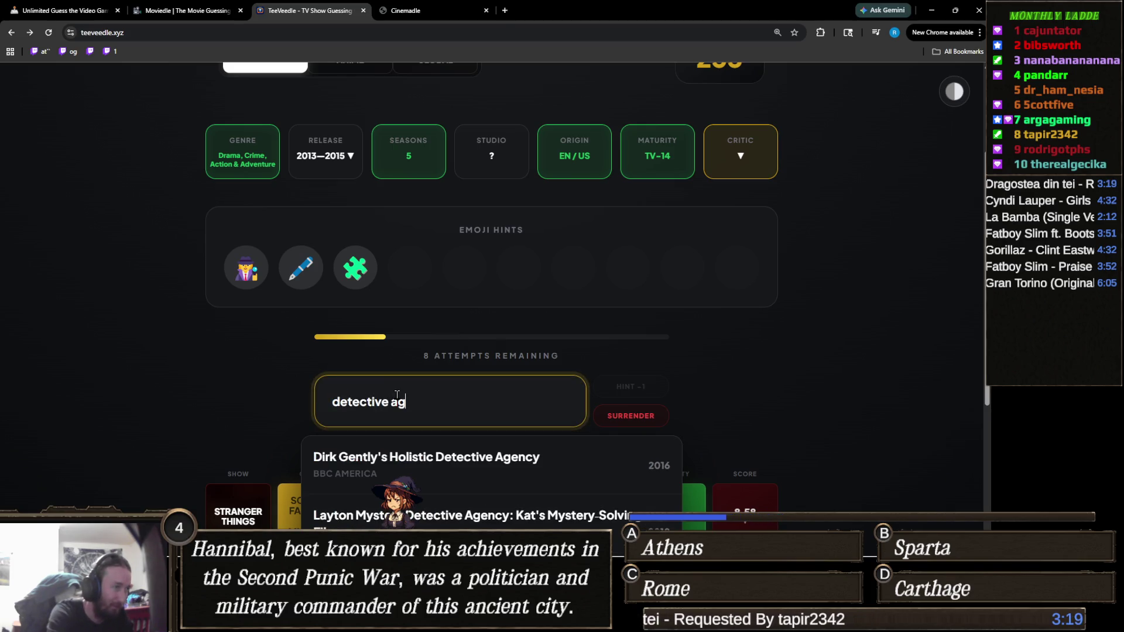
scroll(199, 298, down, 3)
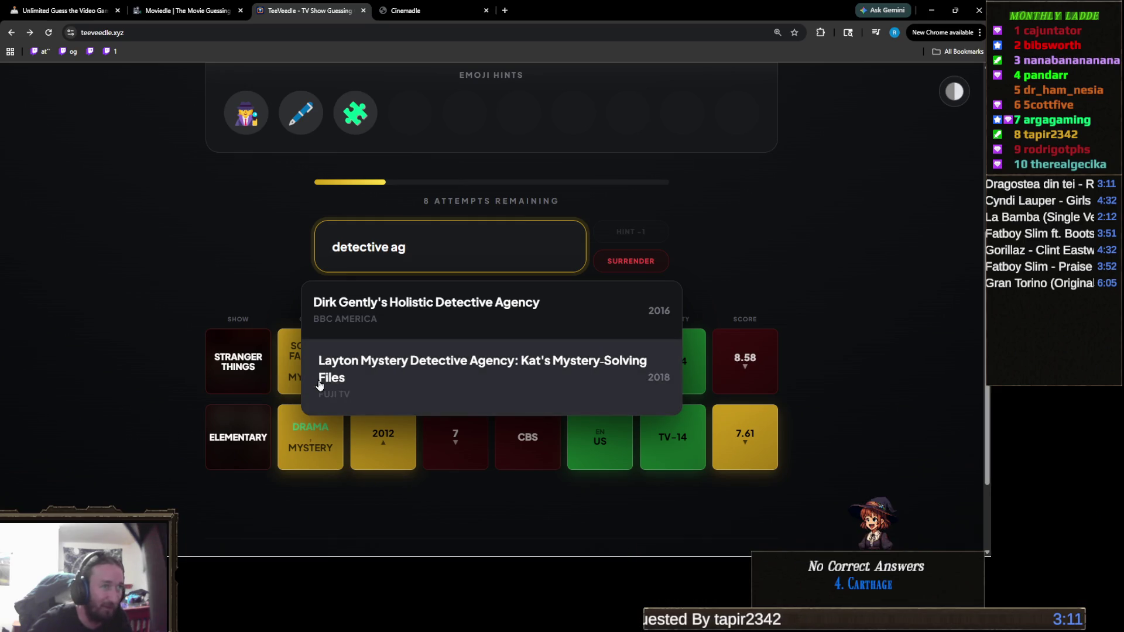
Replace the search with 'ladies' and submit The Ladies' Paradise as the third guess.
triple_click(422, 249)
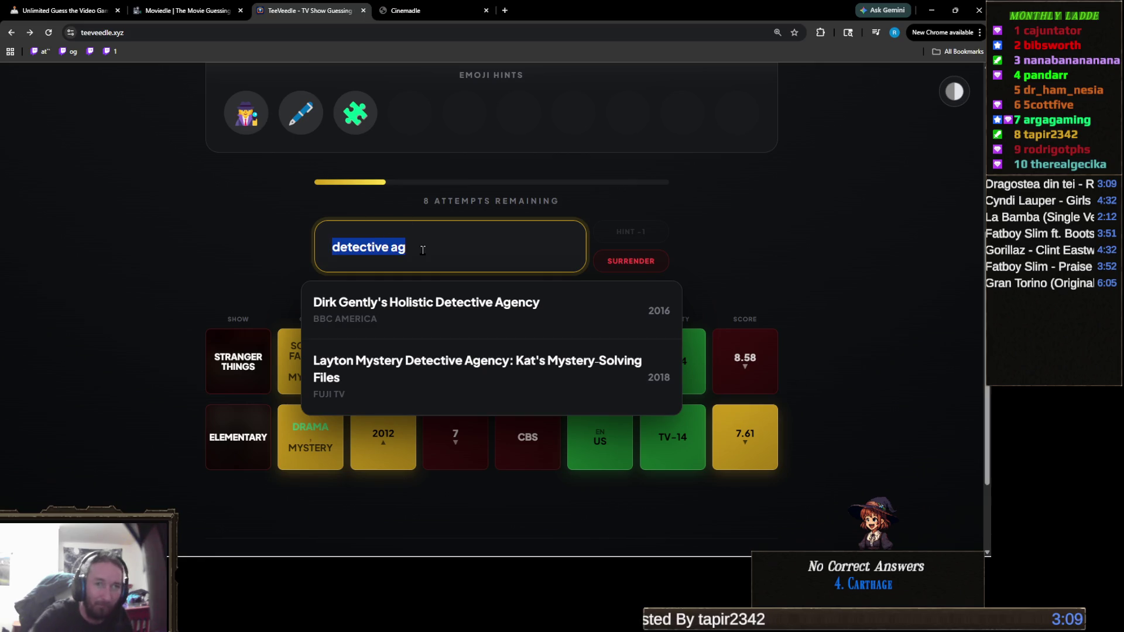
text(ladys)
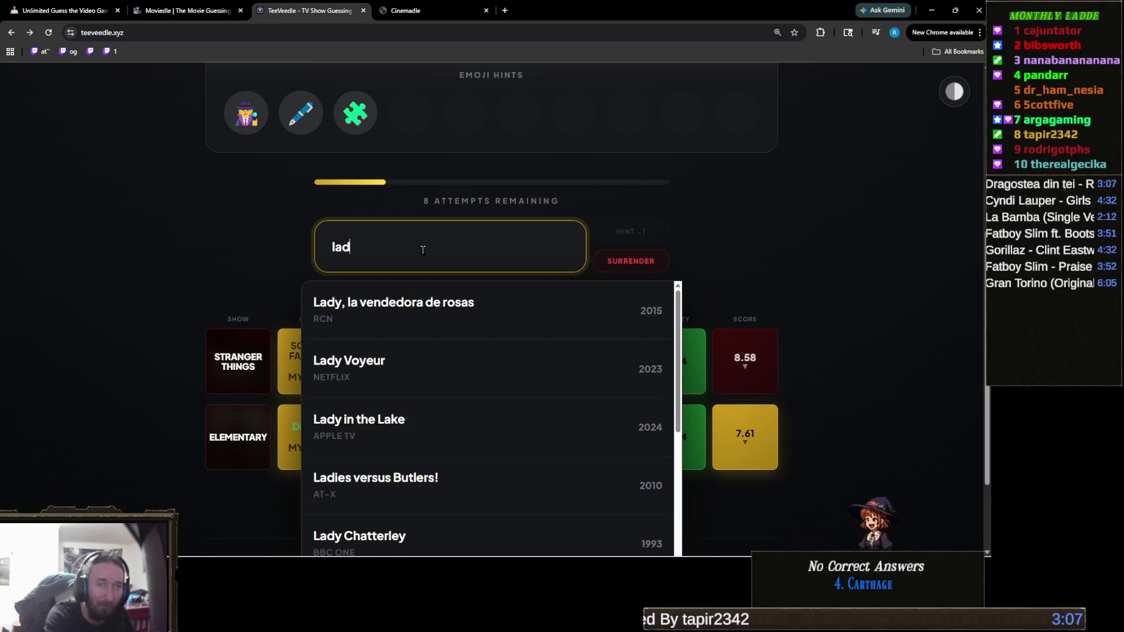
key(BackSpace)
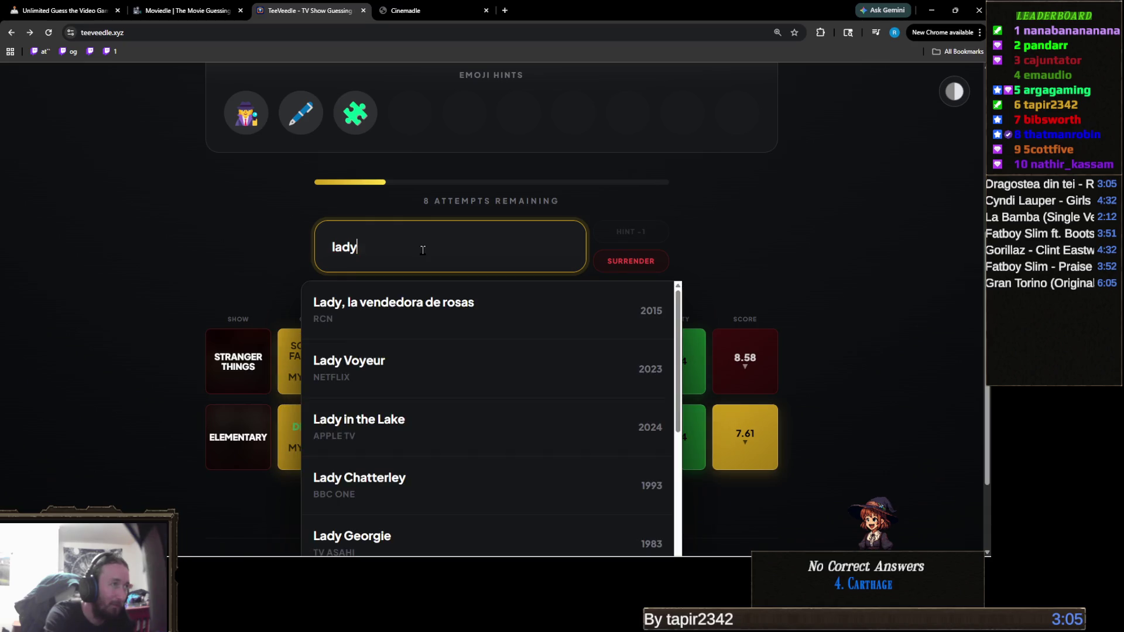
key(BackSpace)
text(ies)
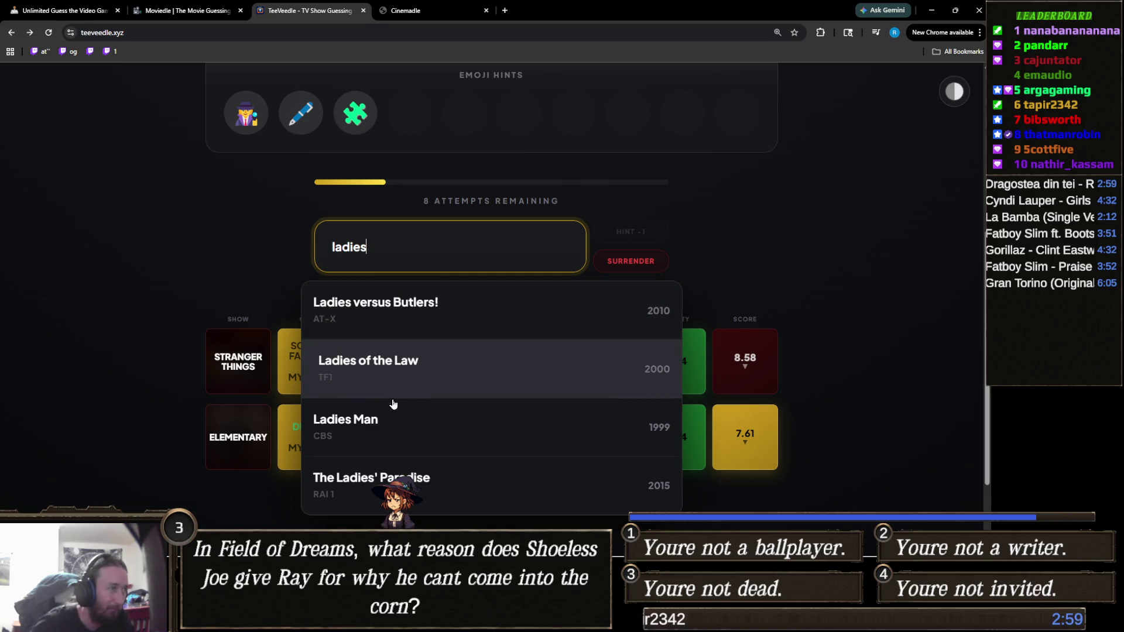
scroll(380, 369, down, 1)
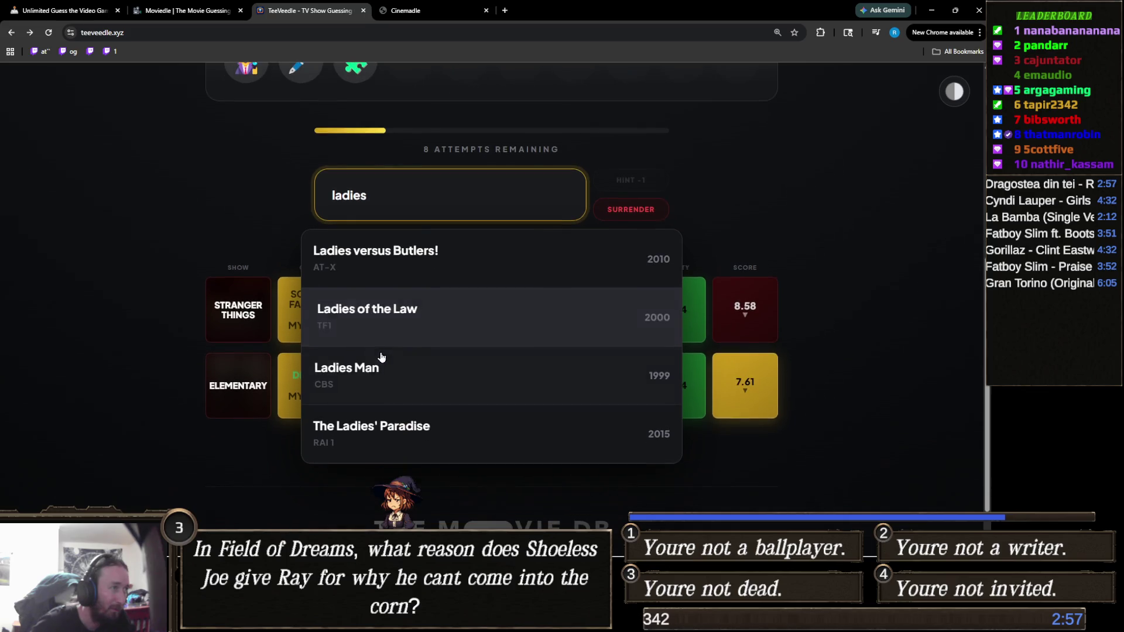
scroll(255, 333, up, 1)
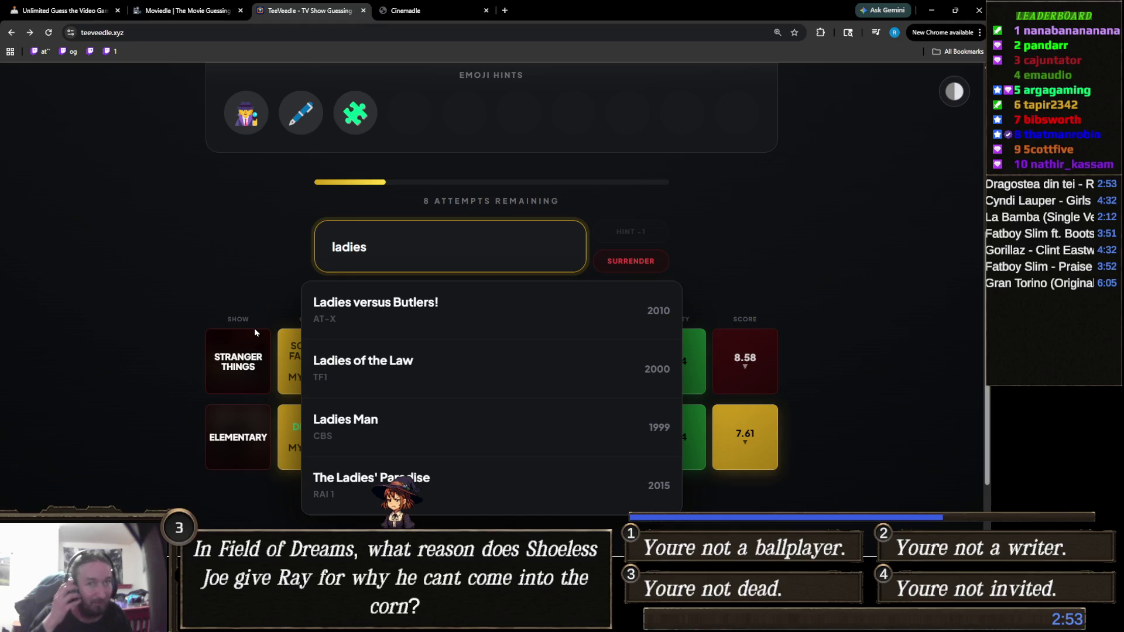
scroll(181, 325, up, 5)
scroll(181, 325, down, 5)
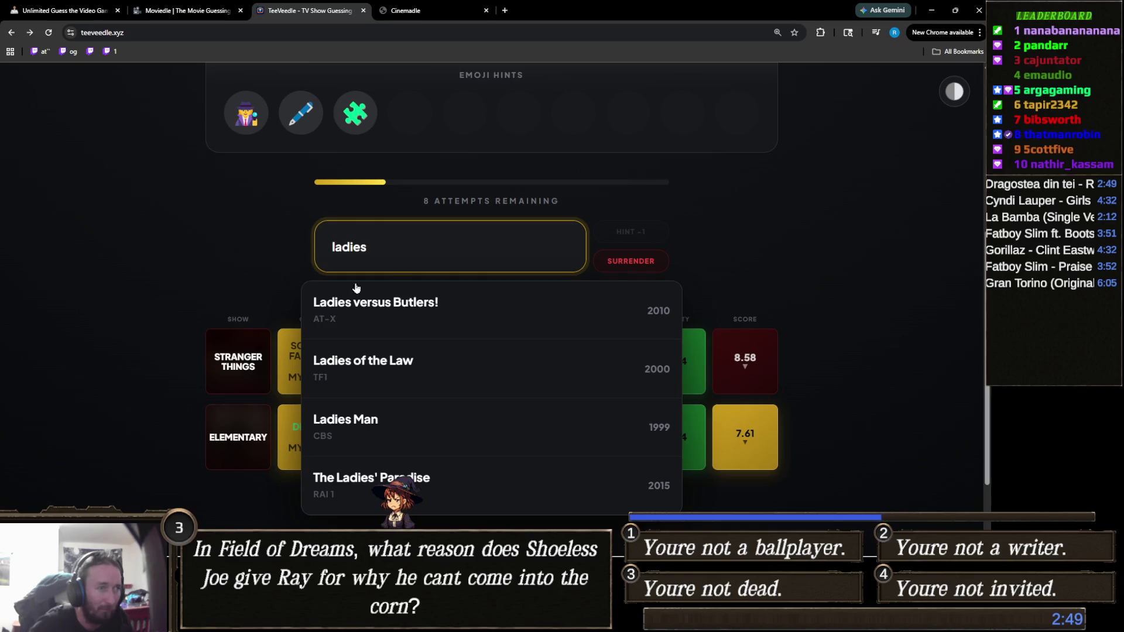
scroll(90, 333, up, 5)
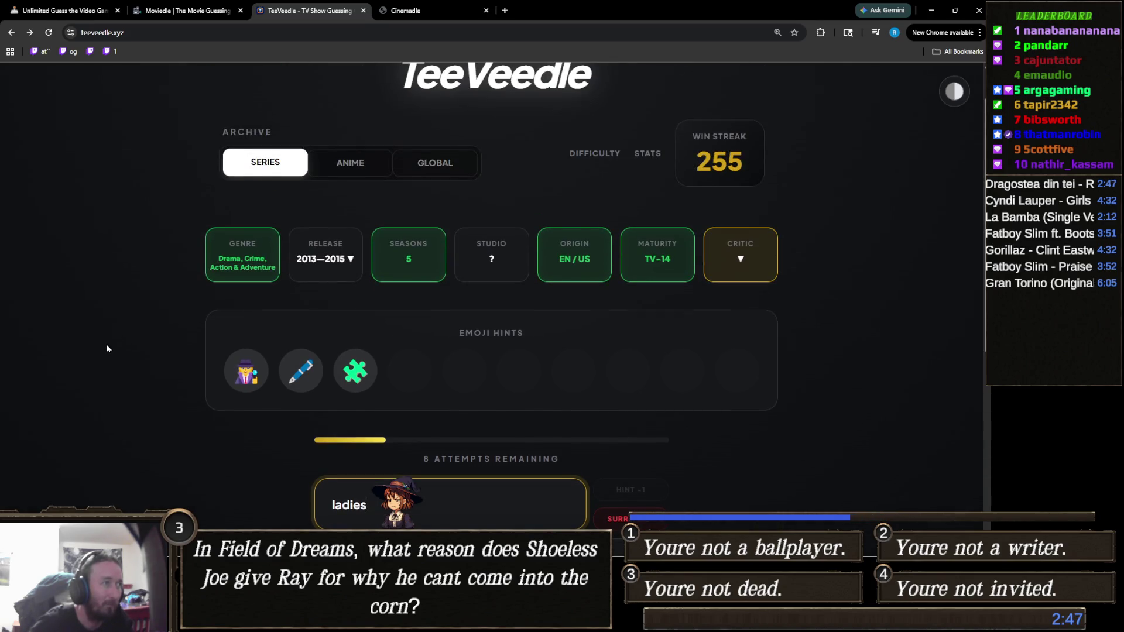
scroll(107, 349, down, 4)
key(Down)
key(Down)
key(Down)
key(Return)
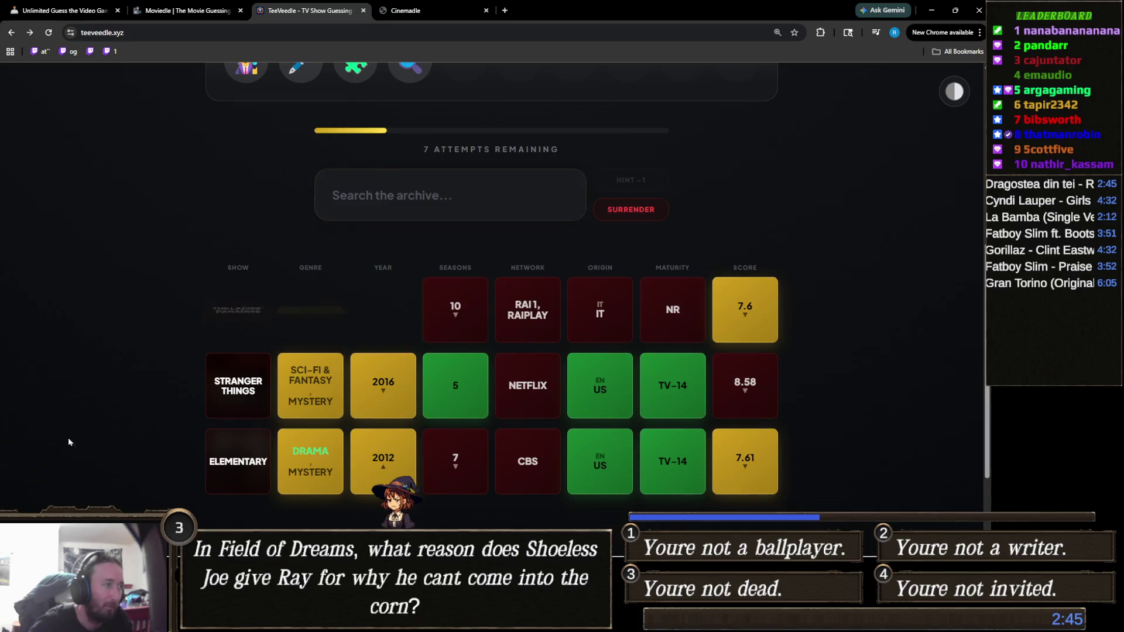
scroll(181, 434, up, 4)
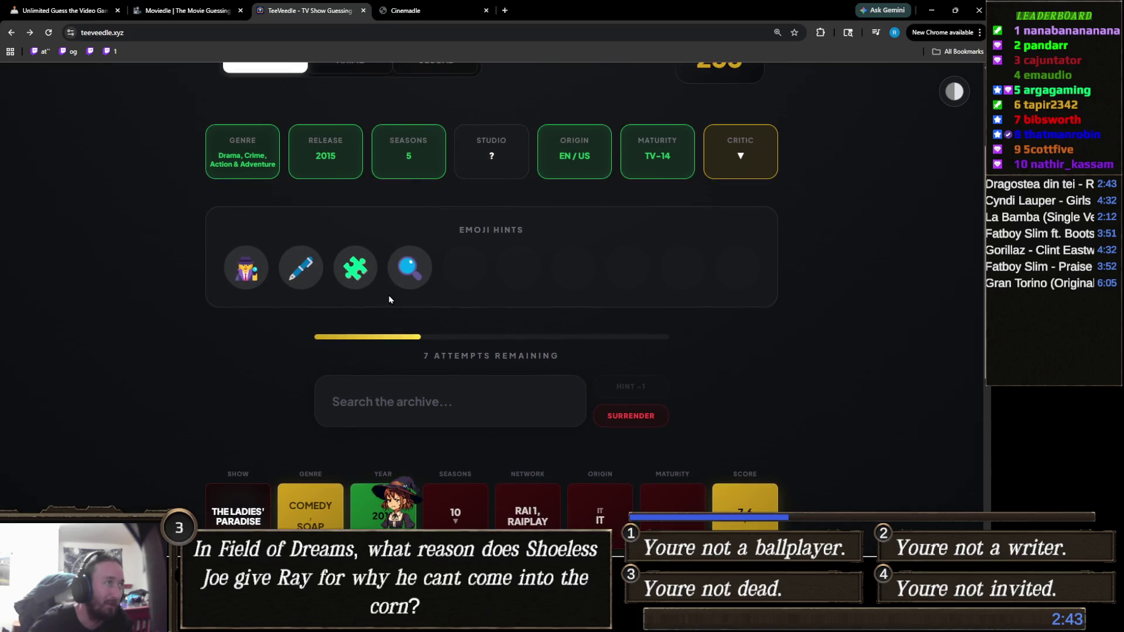
mouse_move(429, 268)
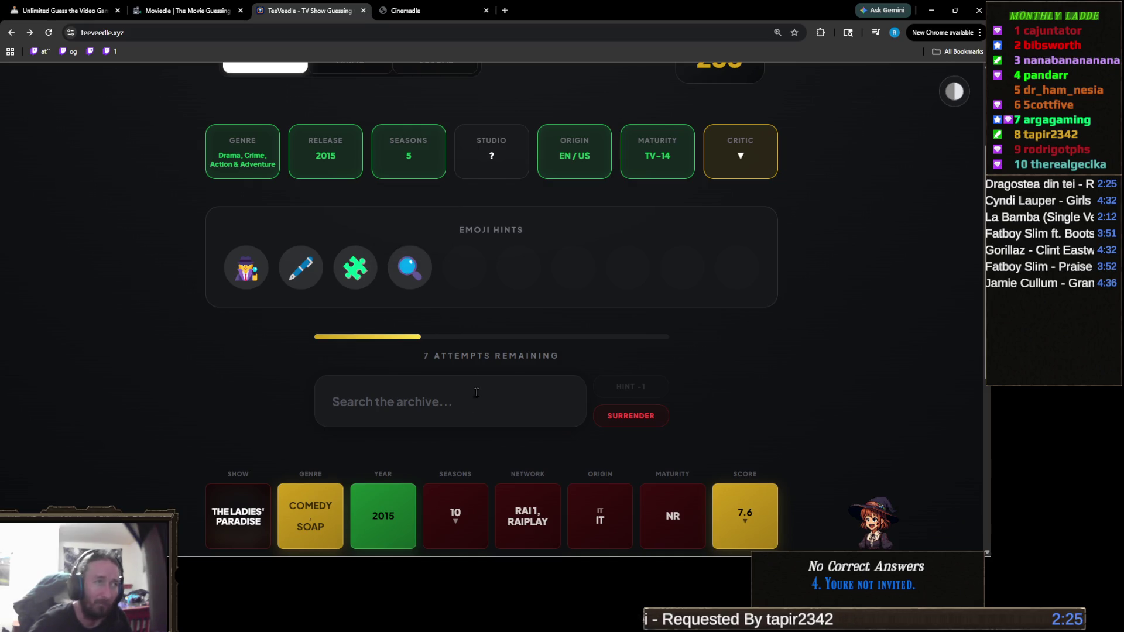
click(454, 400)
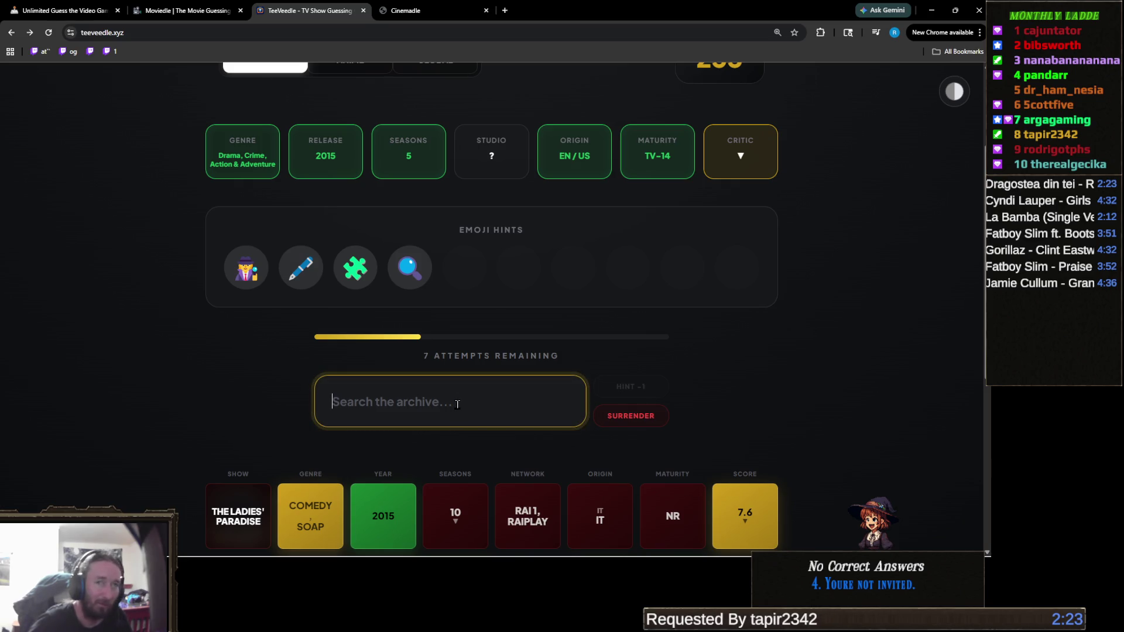
text(g)
click(426, 468)
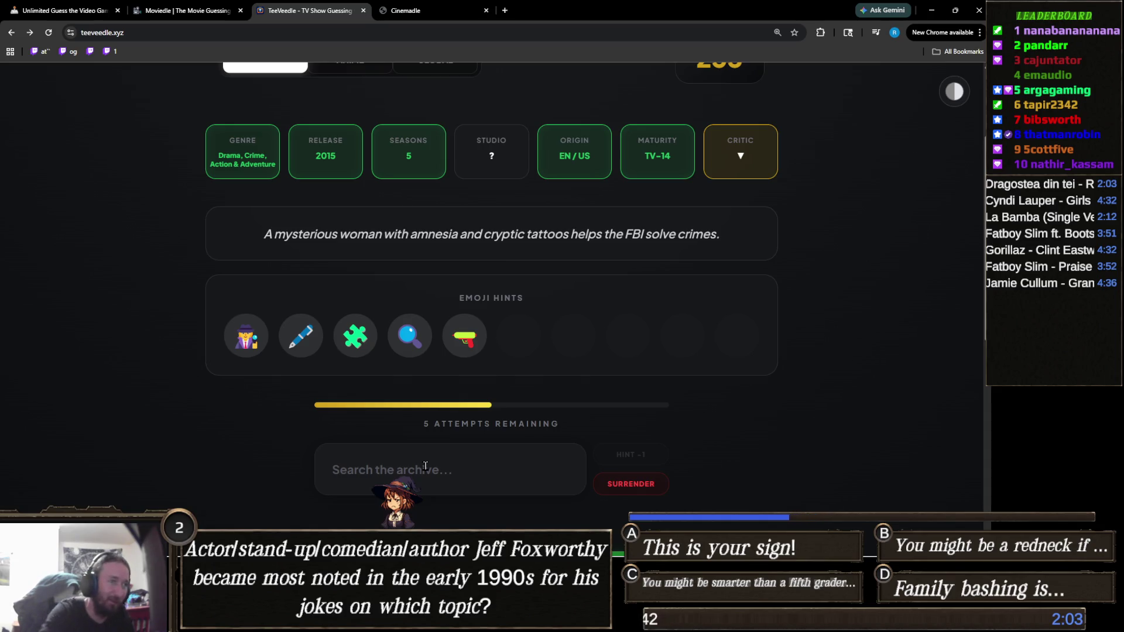
click(420, 473)
text(blio)
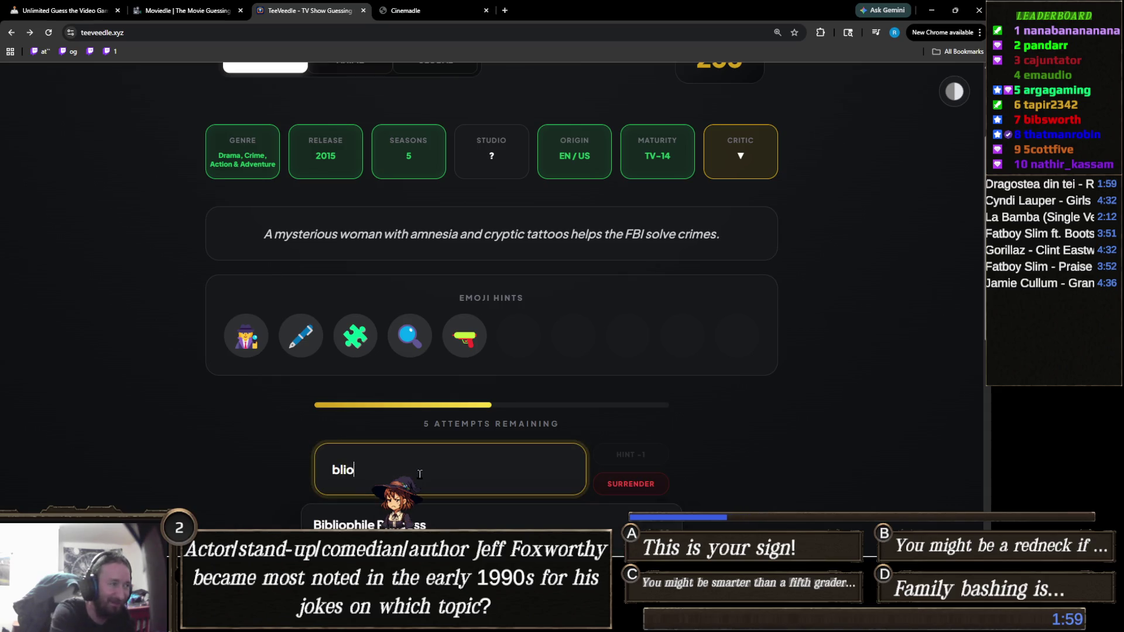
key(BackSpace)
text(ndsp)
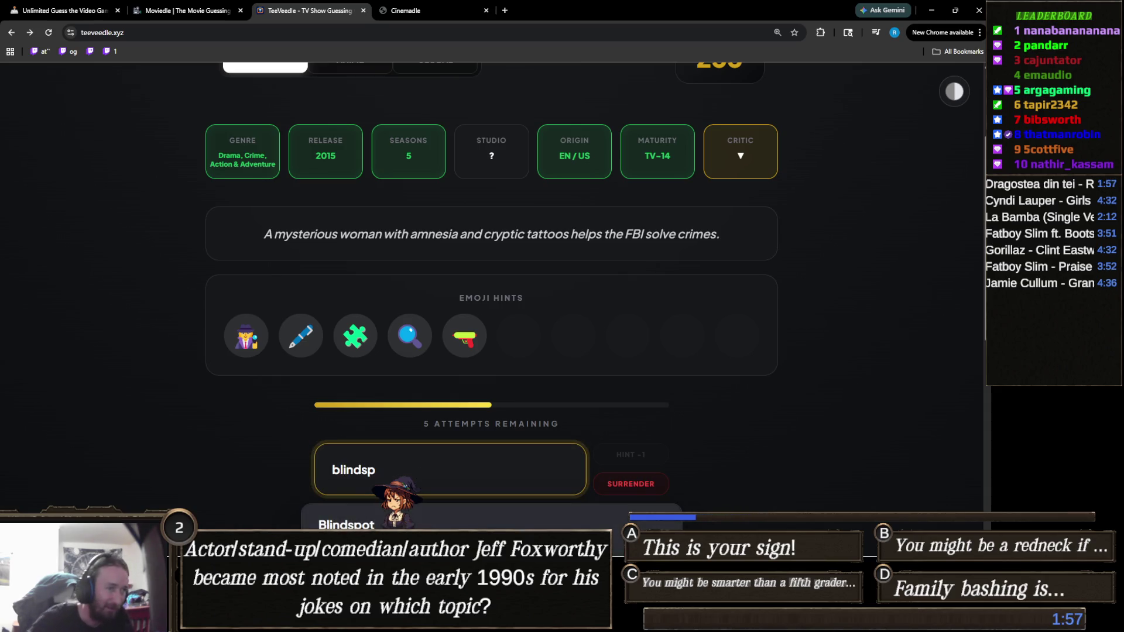
click(403, 524)
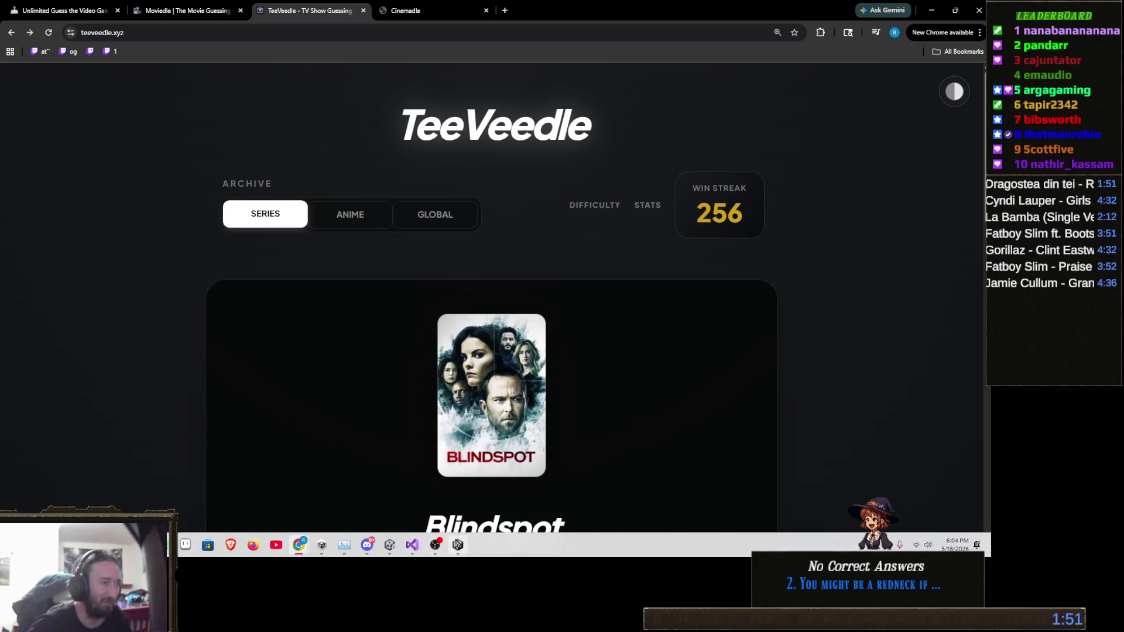
Back in Unity, select EpicSword in the Toolkit's Items list and set its rarity to Unique.
click(389, 547)
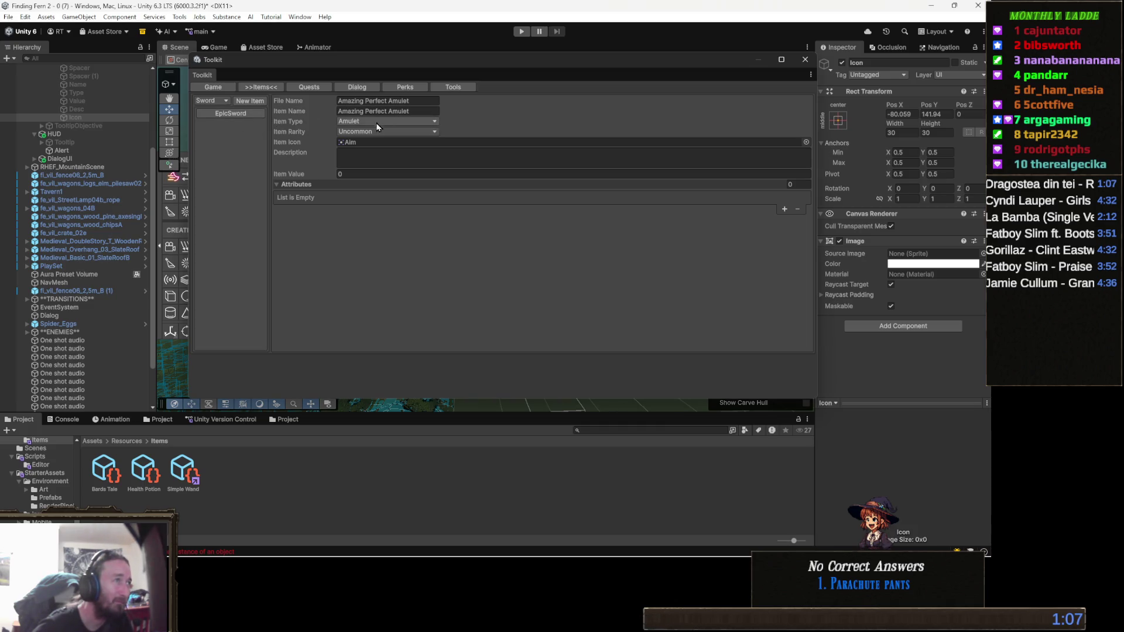
click(202, 114)
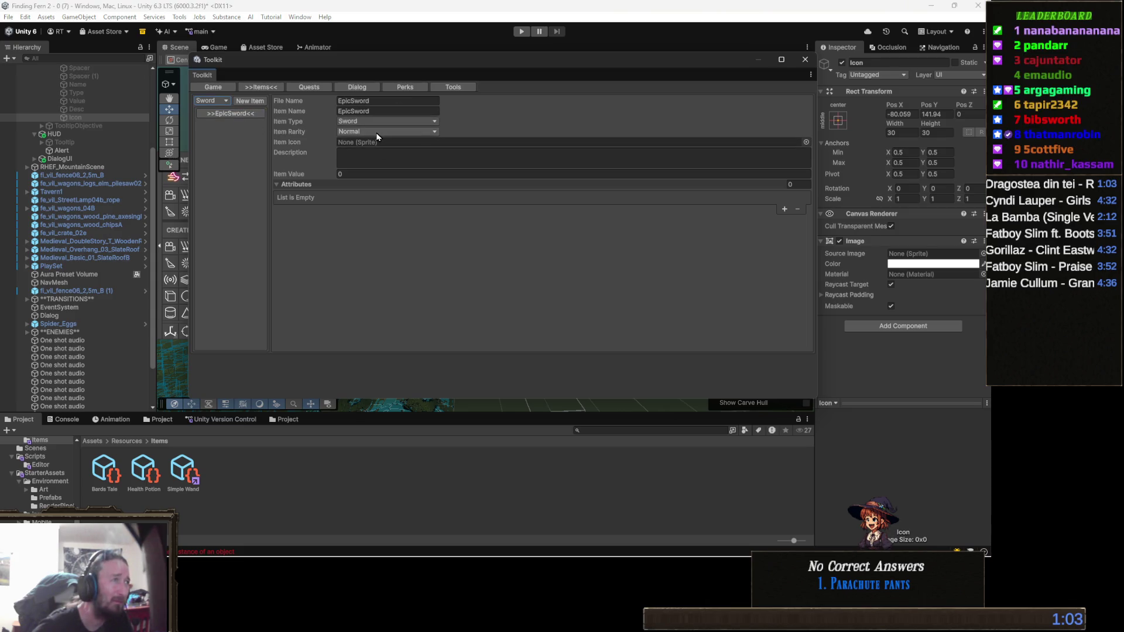
click(376, 132)
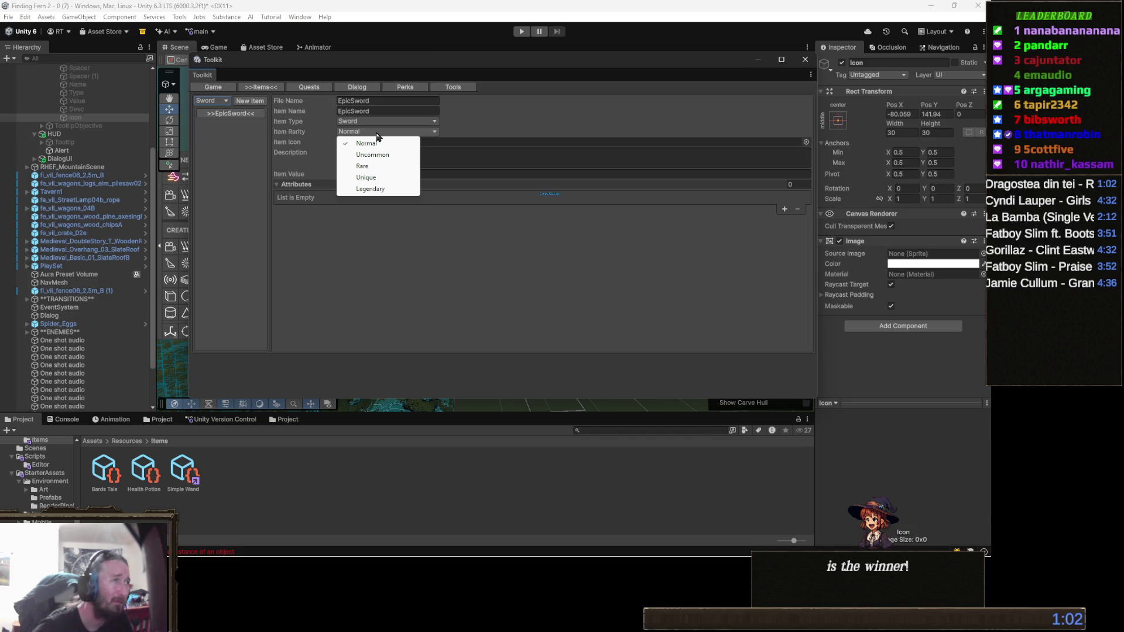
click(377, 178)
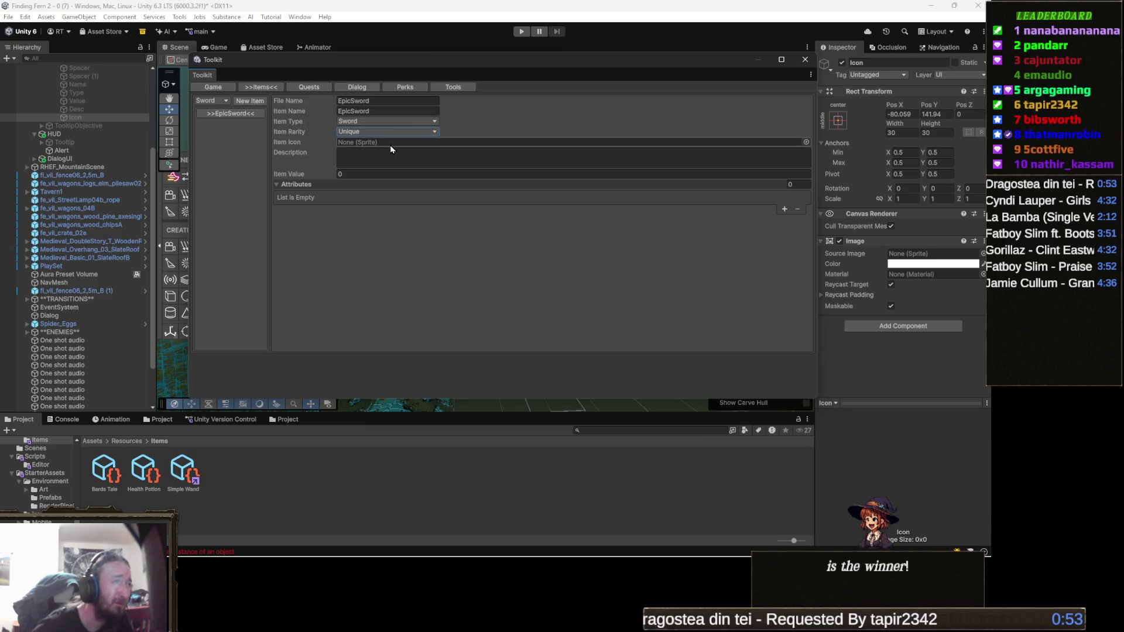
Rename the EpicSword item to 'Super Epic Sword'.
click(383, 111)
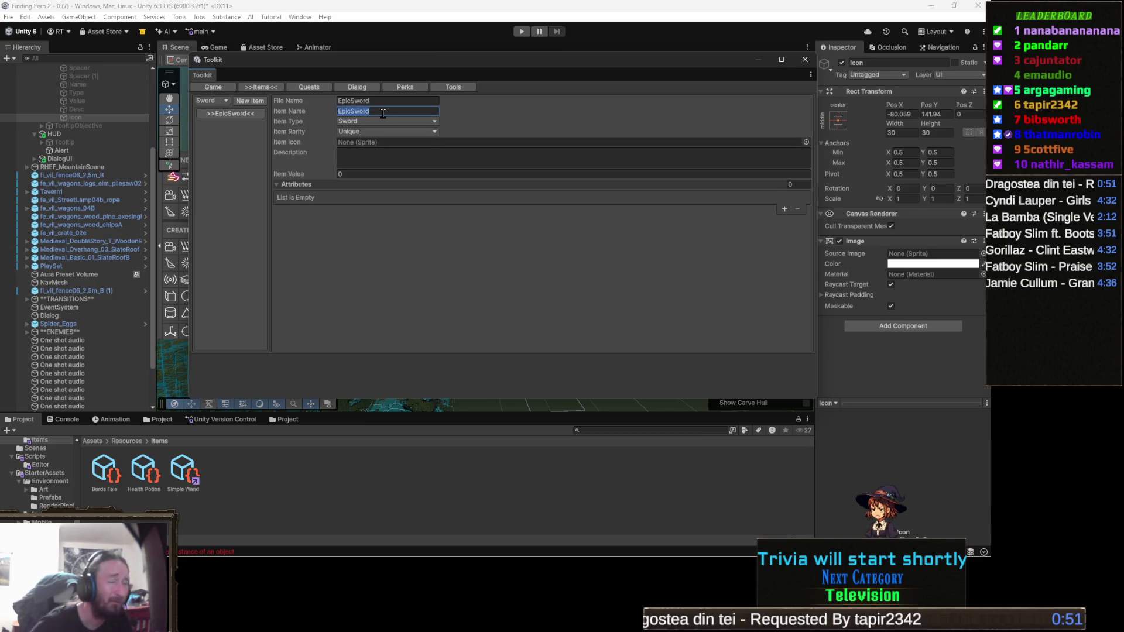
text(Su)
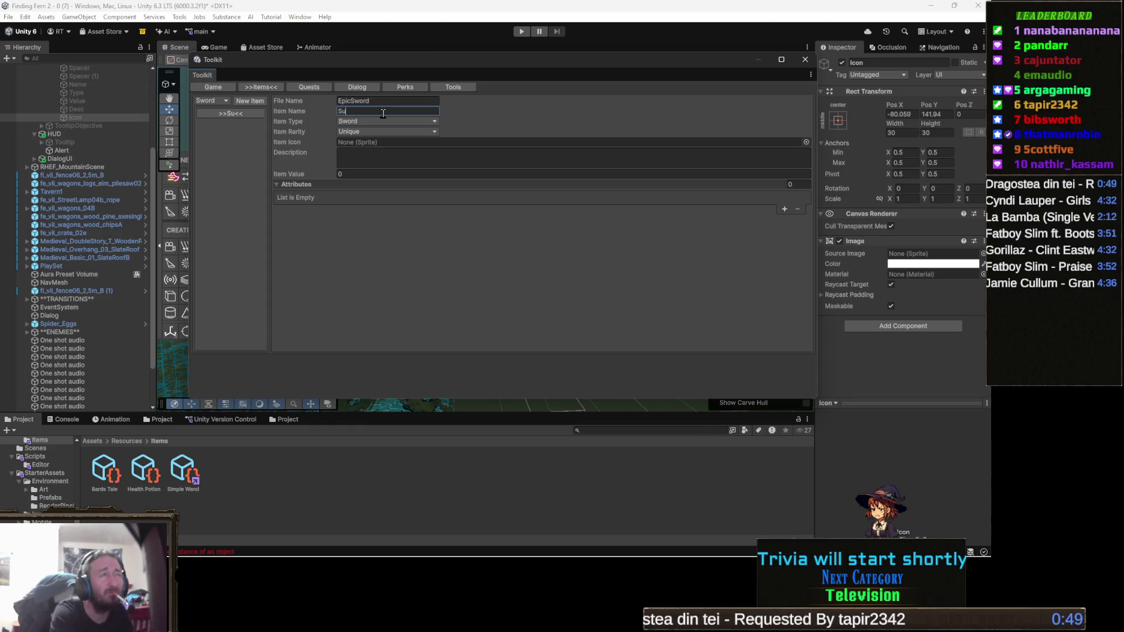
text(per Epic Sword)
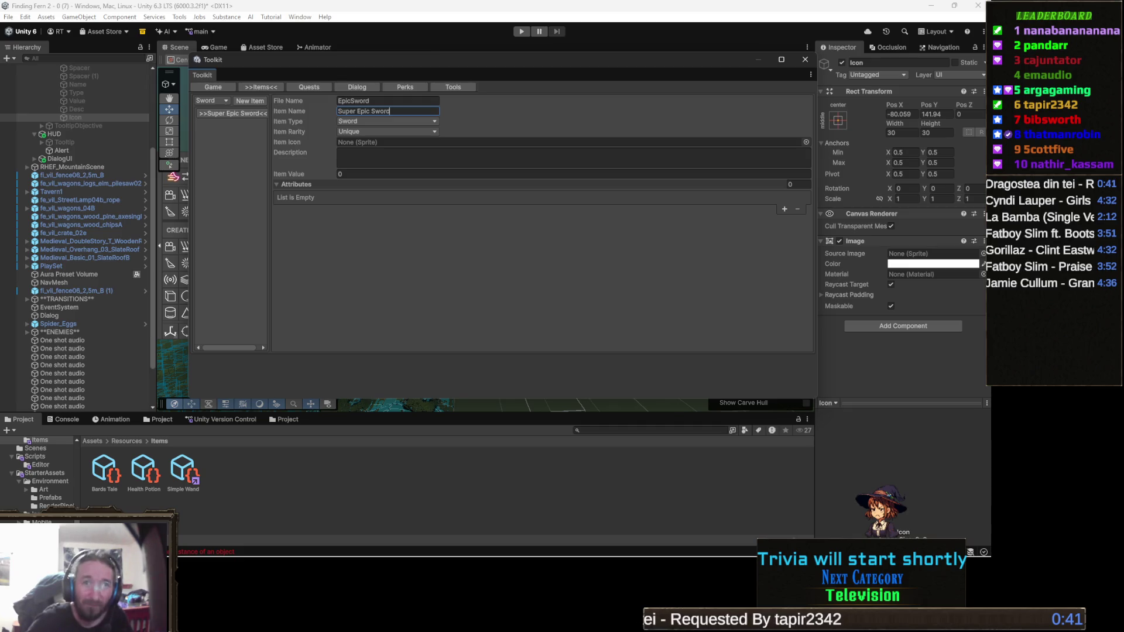
key(alt+Tab)
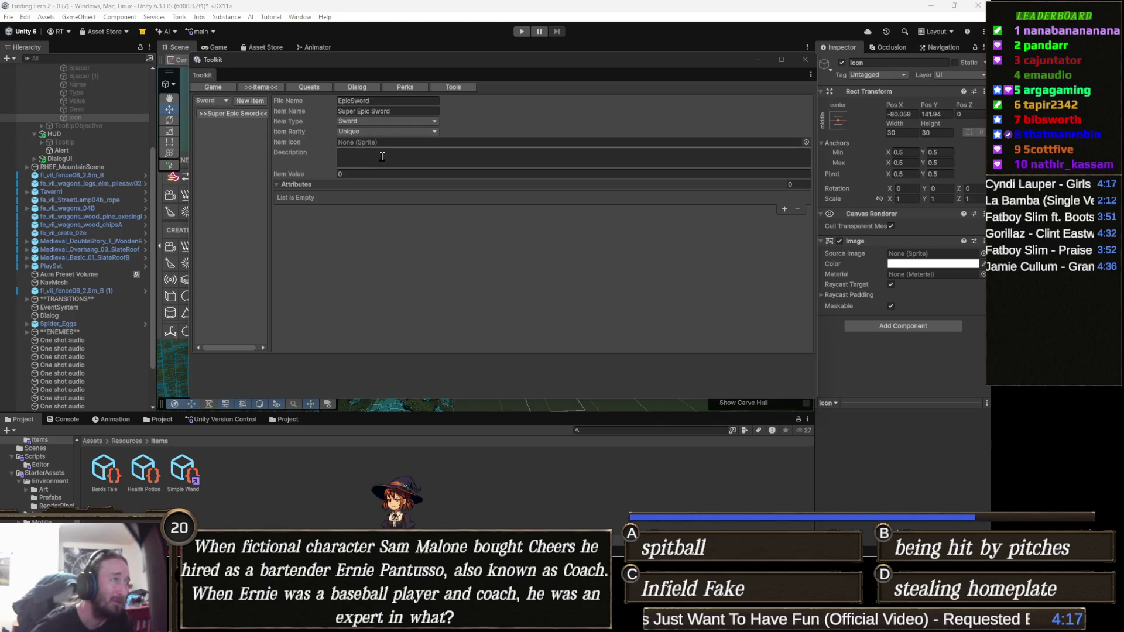
Assign AuraDefaultSprite as the Super Epic Sword's icon and close the Toolkit window.
click(807, 142)
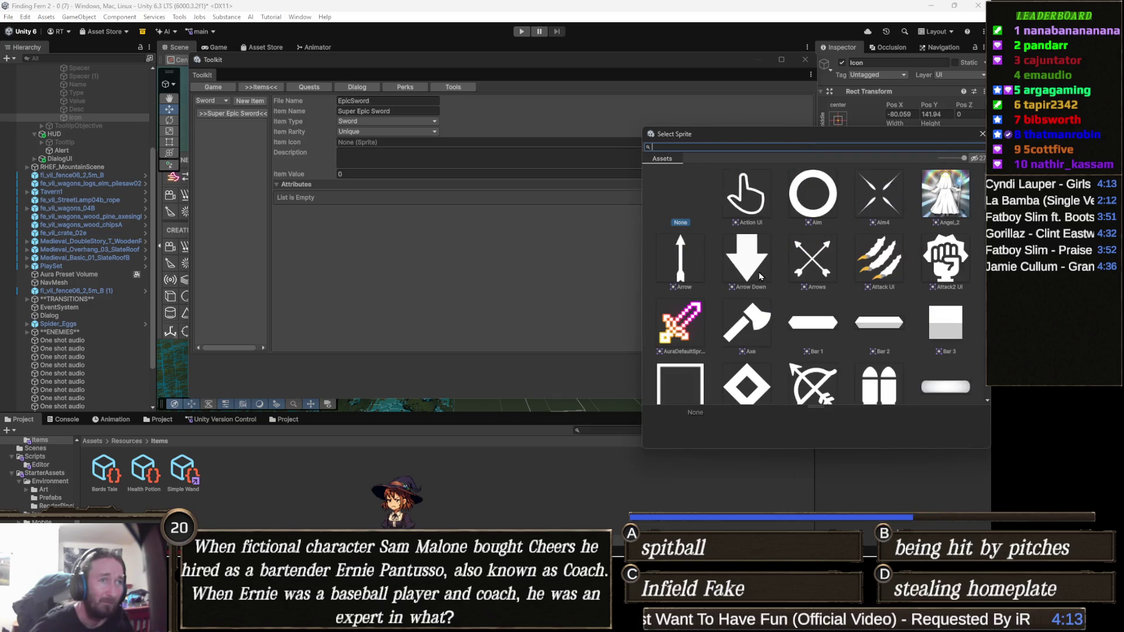
double_click(680, 322)
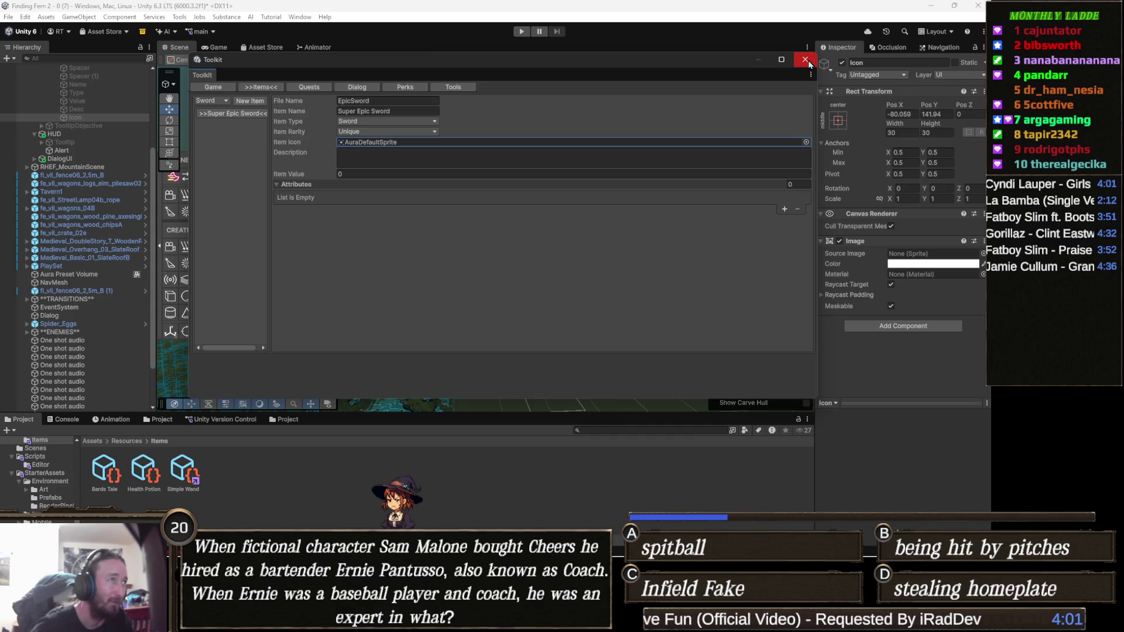
click(805, 60)
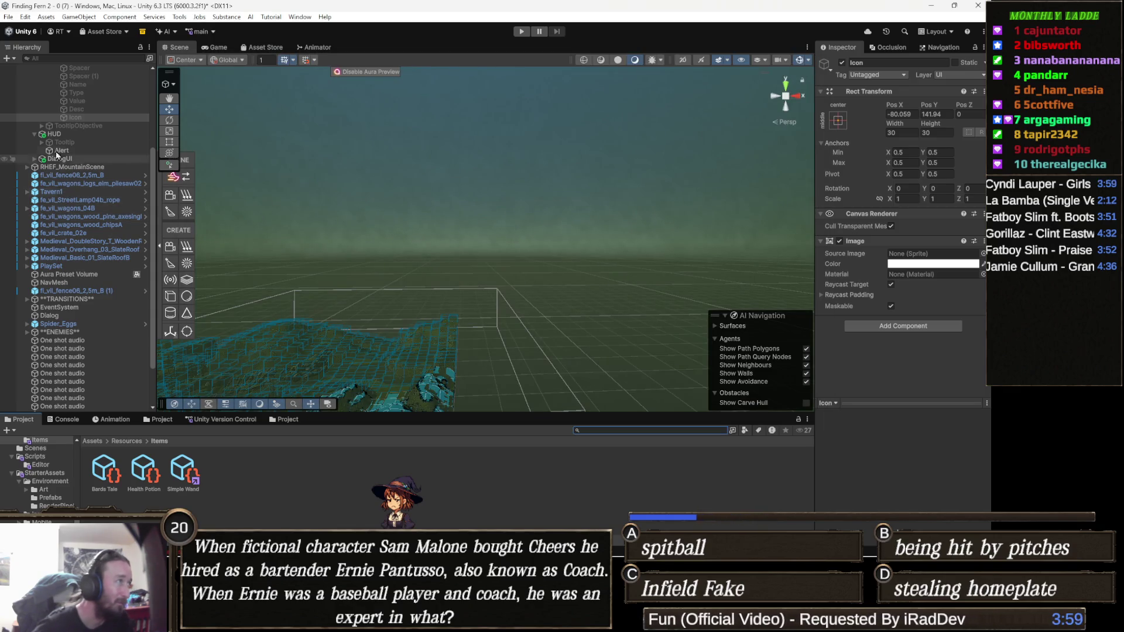
Set the LootBag's Loot Item to Amazing Perfect Amulet.
scroll(105, 194, down, 3)
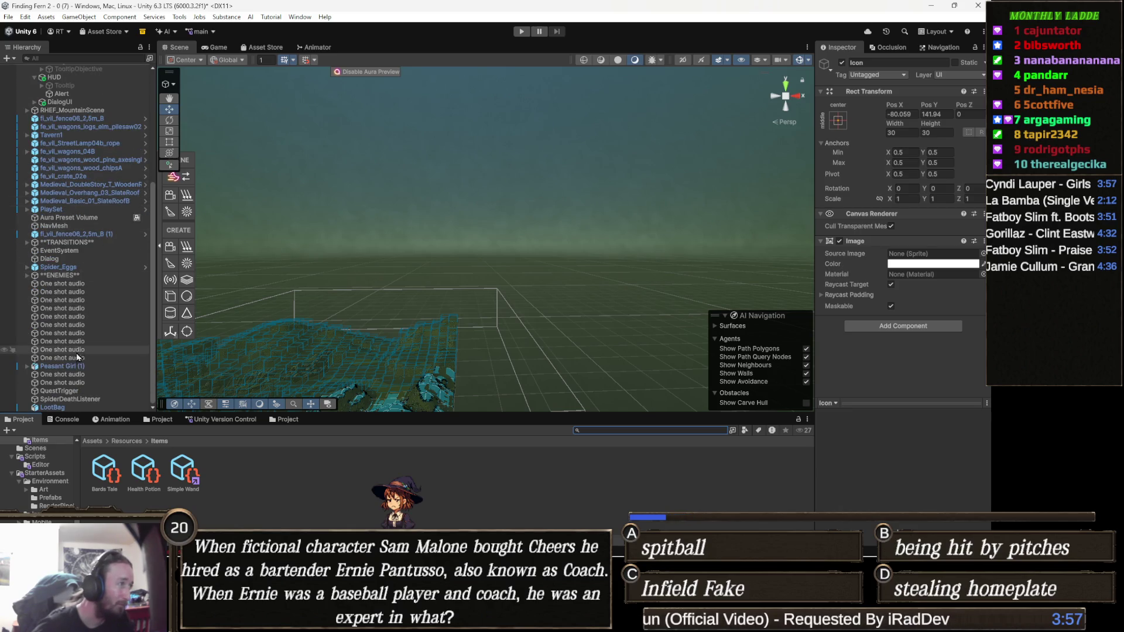
double_click(53, 408)
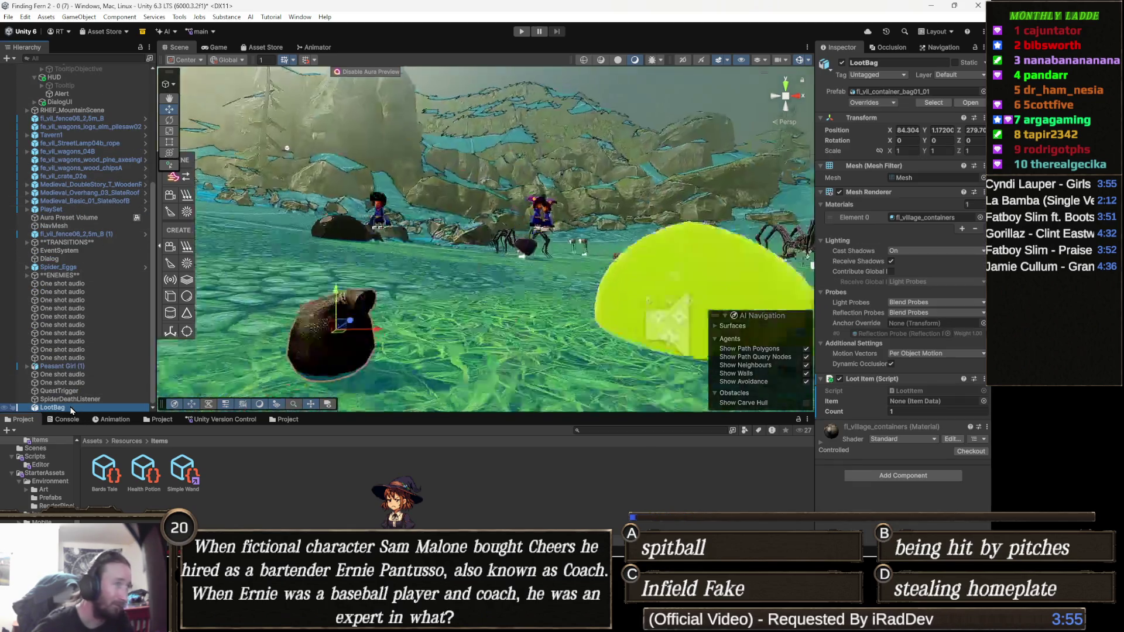
scroll(454, 336, down, 5)
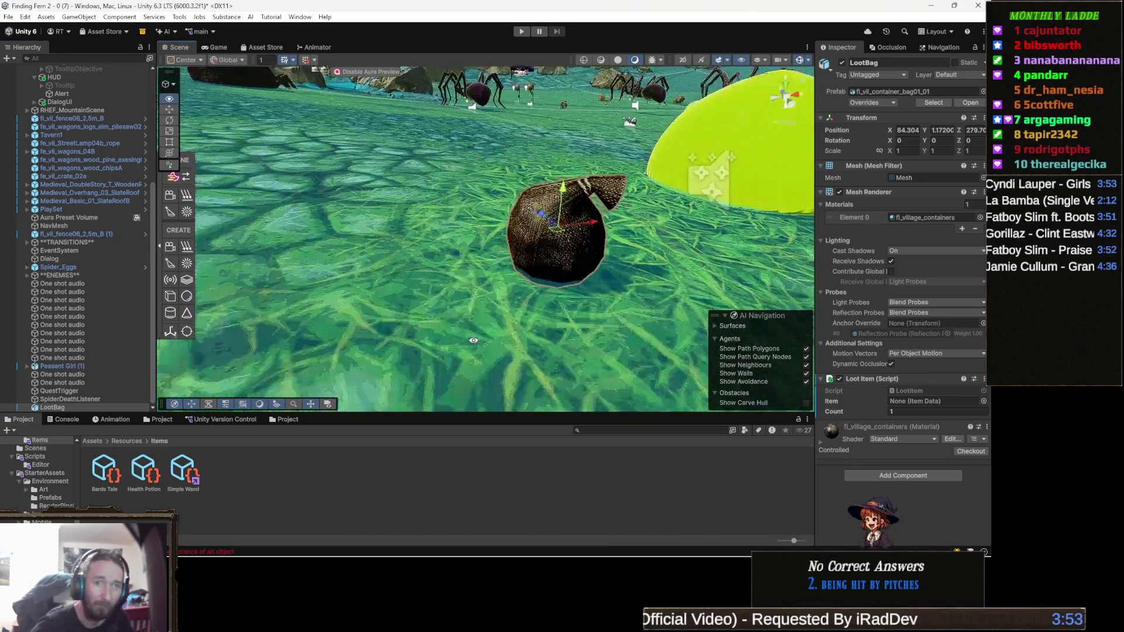
drag(579, 264, 577, 320)
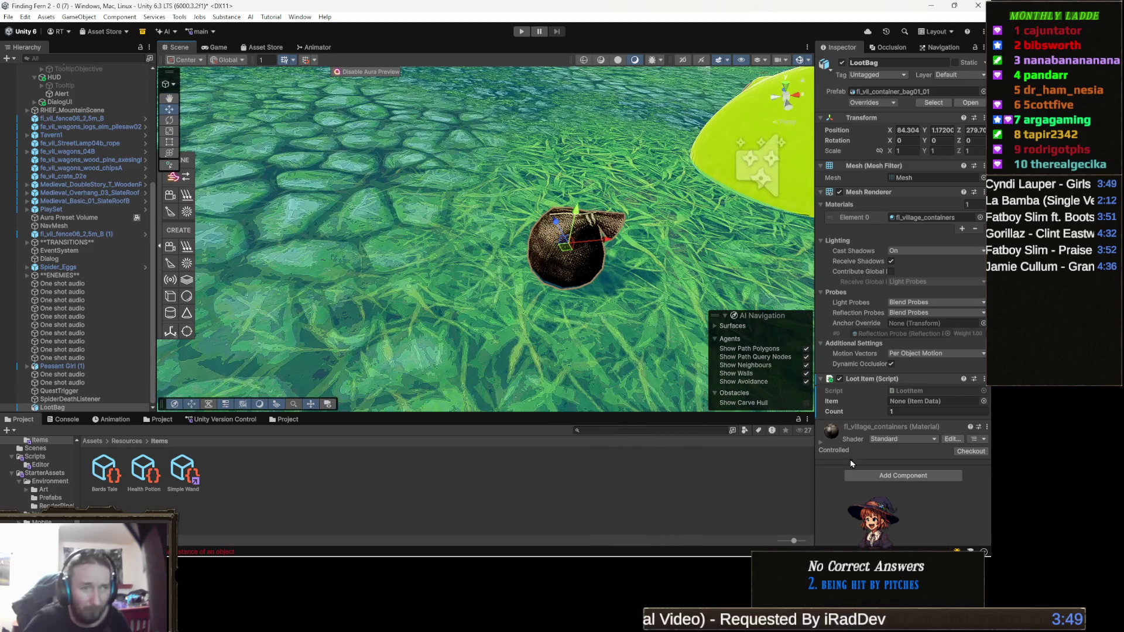
click(983, 401)
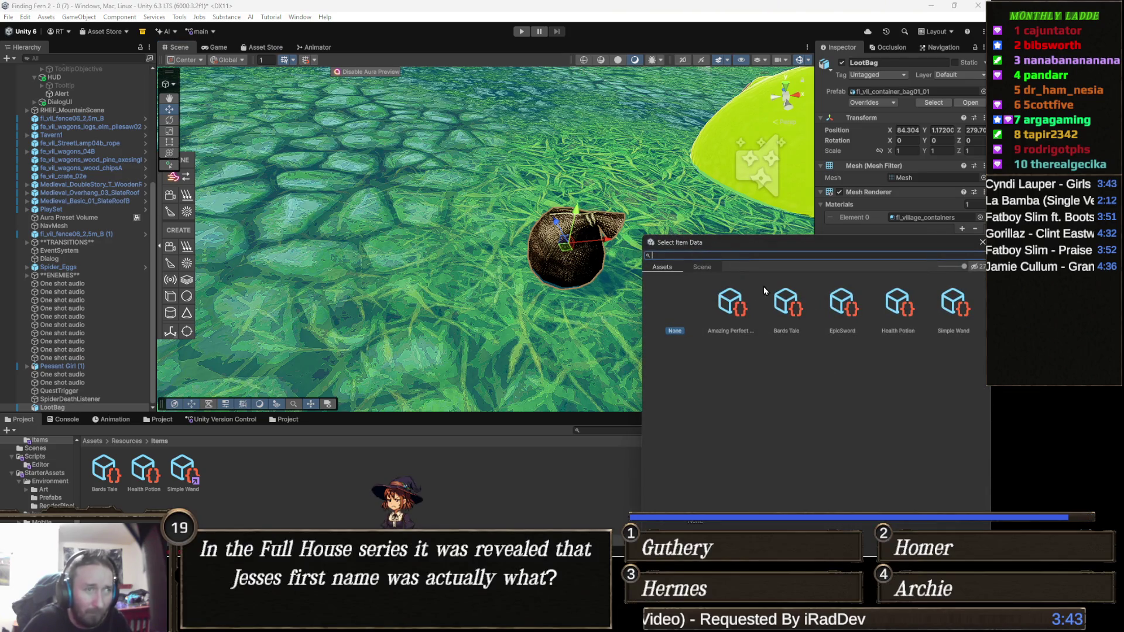
double_click(743, 311)
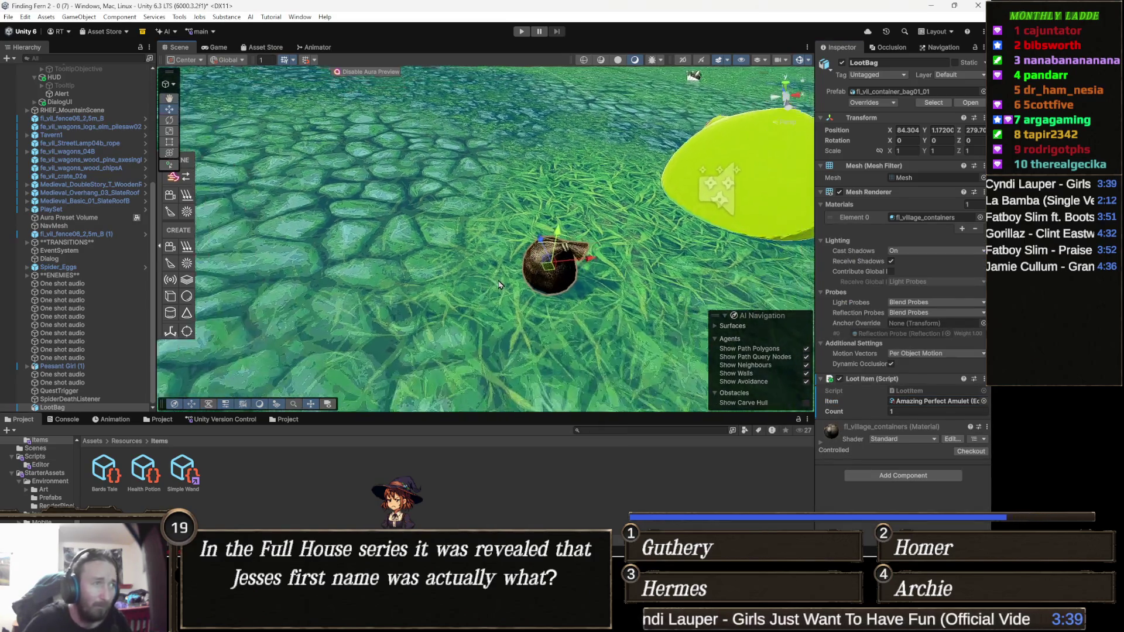
Duplicate the loot bag, placing the copy to the left and slightly higher.
scroll(527, 281, down, 10)
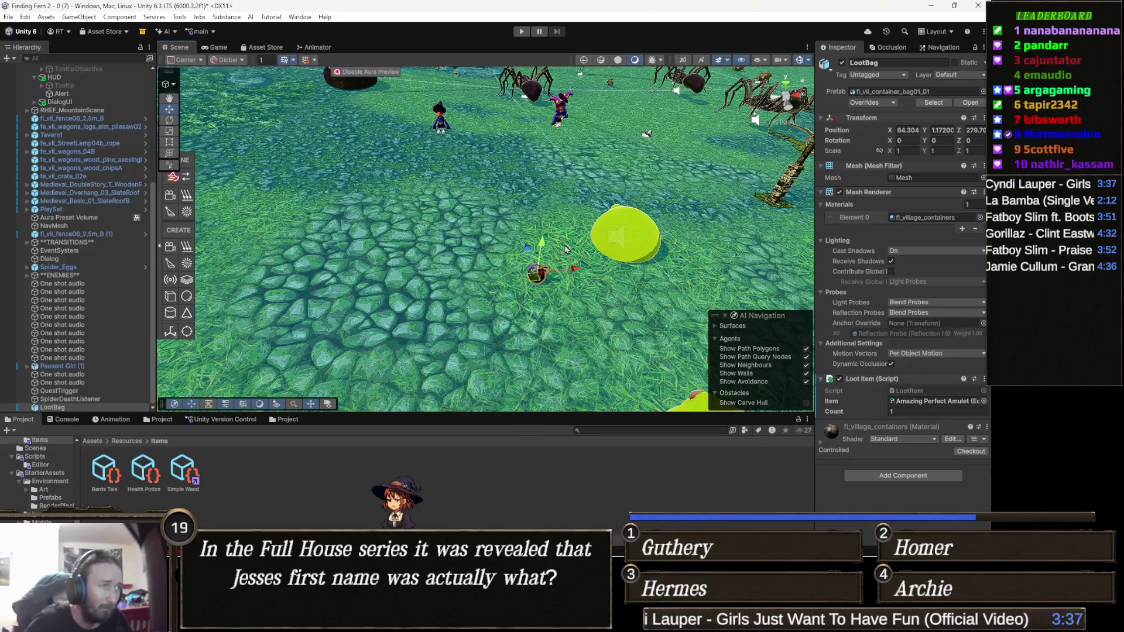
key(ctrl+d)
mouse_move(528, 283)
mouse_down()
mouse_move(483, 250)
mouse_move(414, 235)
mouse_up()
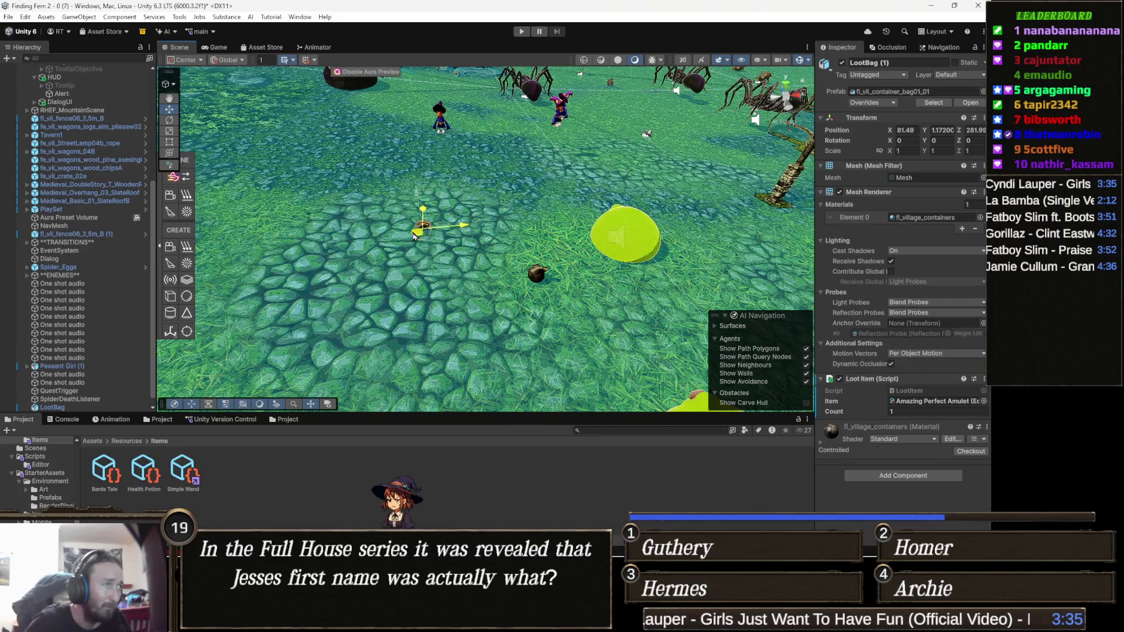
scroll(523, 264, up, 5)
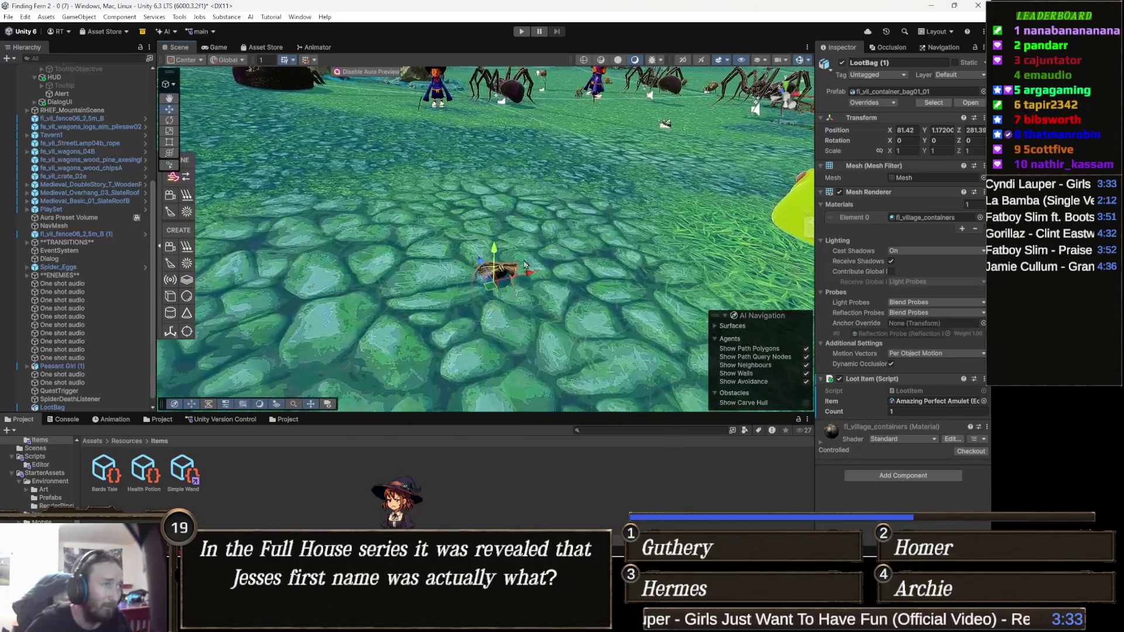
drag(494, 251, 492, 234)
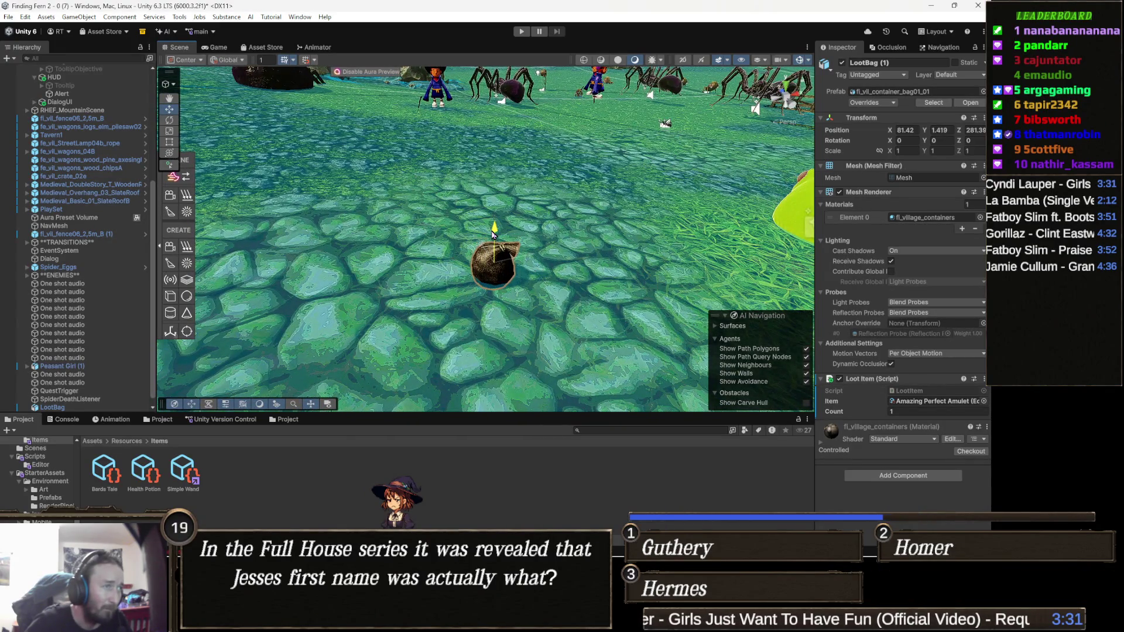
click(983, 401)
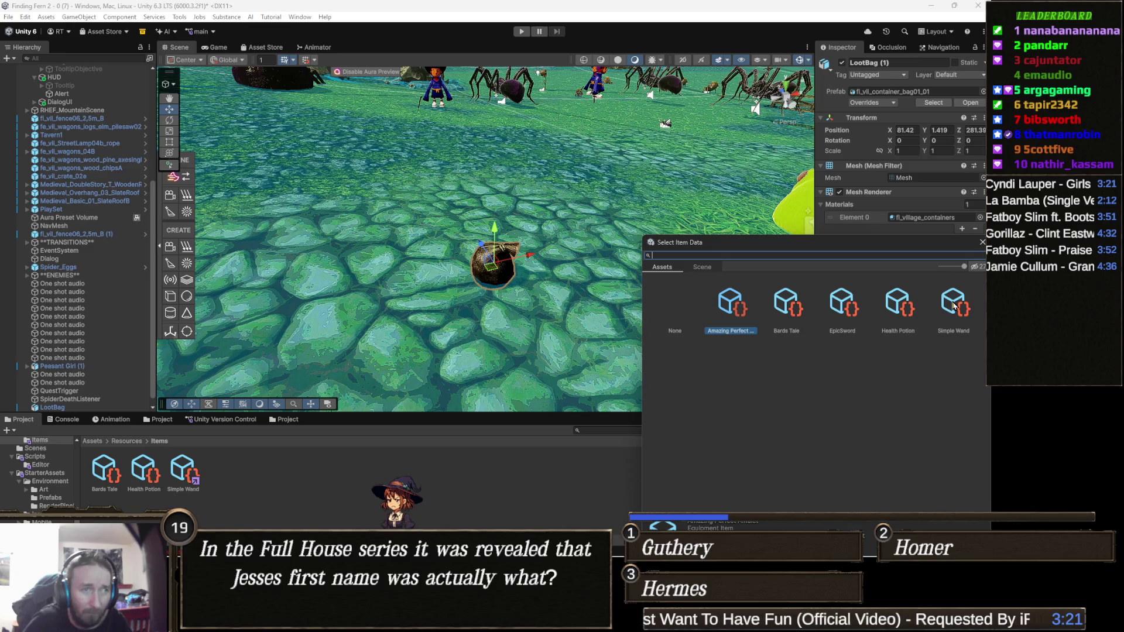
Give LootBag (1) EpicSword, add LootBag (2) holding Simple Wand, and enter Play mode.
double_click(842, 303)
mouse_move(562, 263)
mouse_down()
mouse_move(410, 264)
mouse_move(410, 278)
mouse_move(702, 256)
mouse_move(527, 249)
mouse_move(505, 260)
mouse_move(507, 295)
mouse_up()
key(ctrl+d)
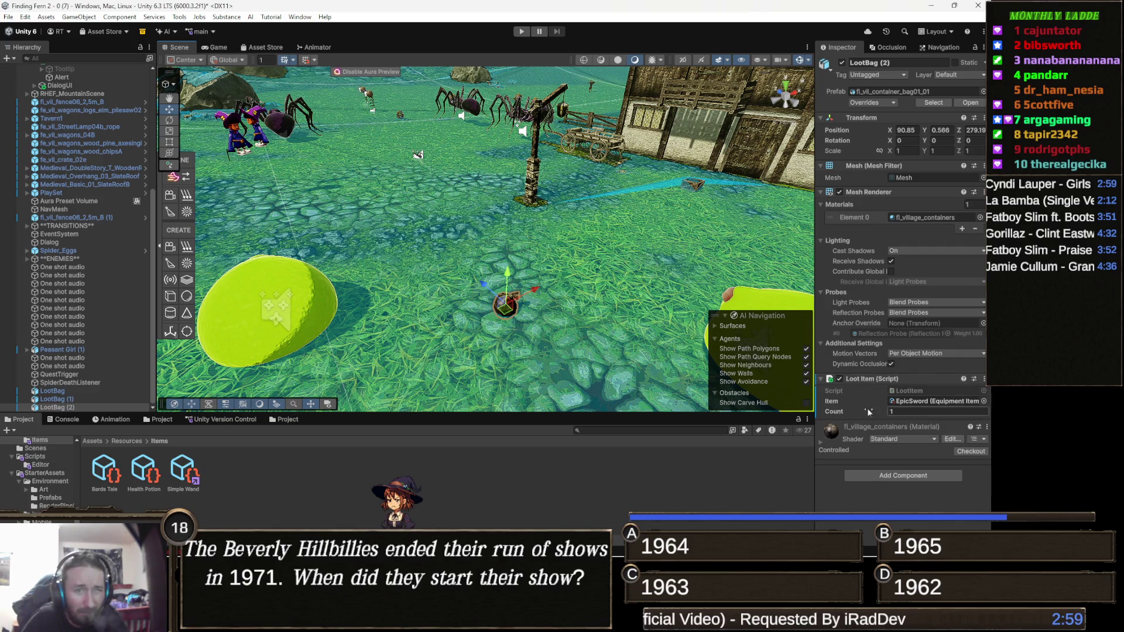
click(983, 402)
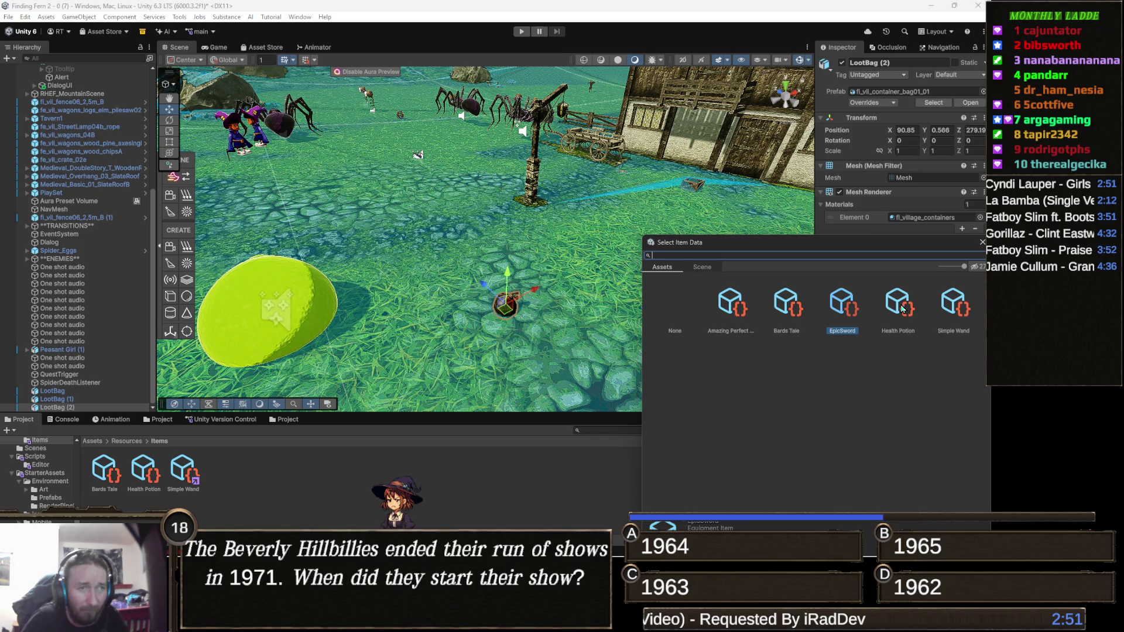
double_click(952, 312)
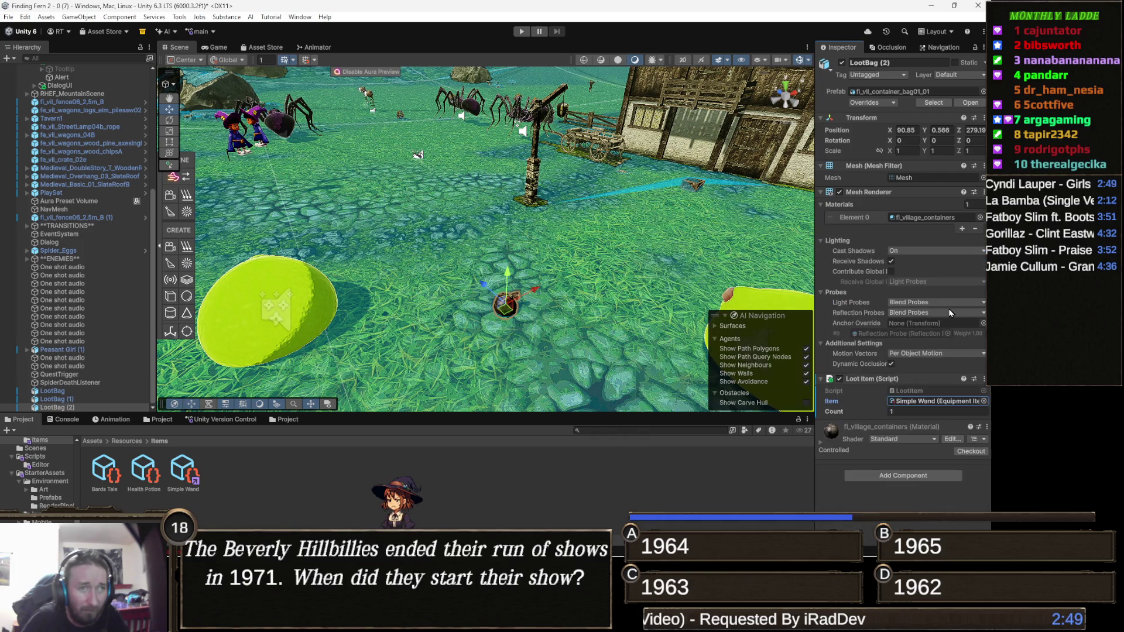
click(523, 32)
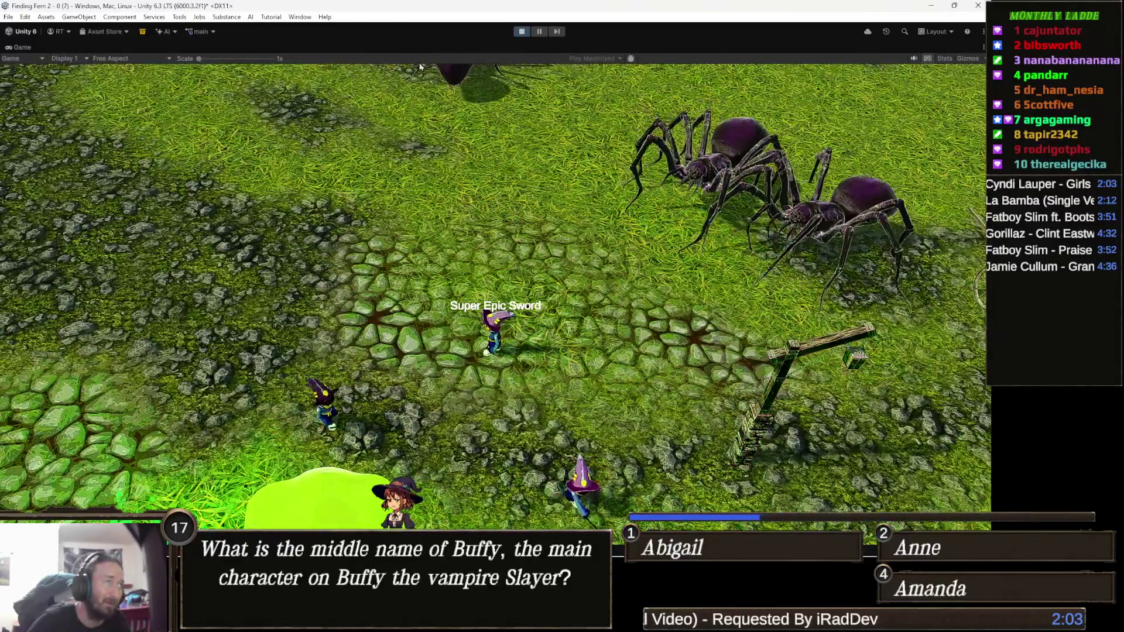
Stop Play mode after watching the Super Epic Sword loot drop.
click(521, 32)
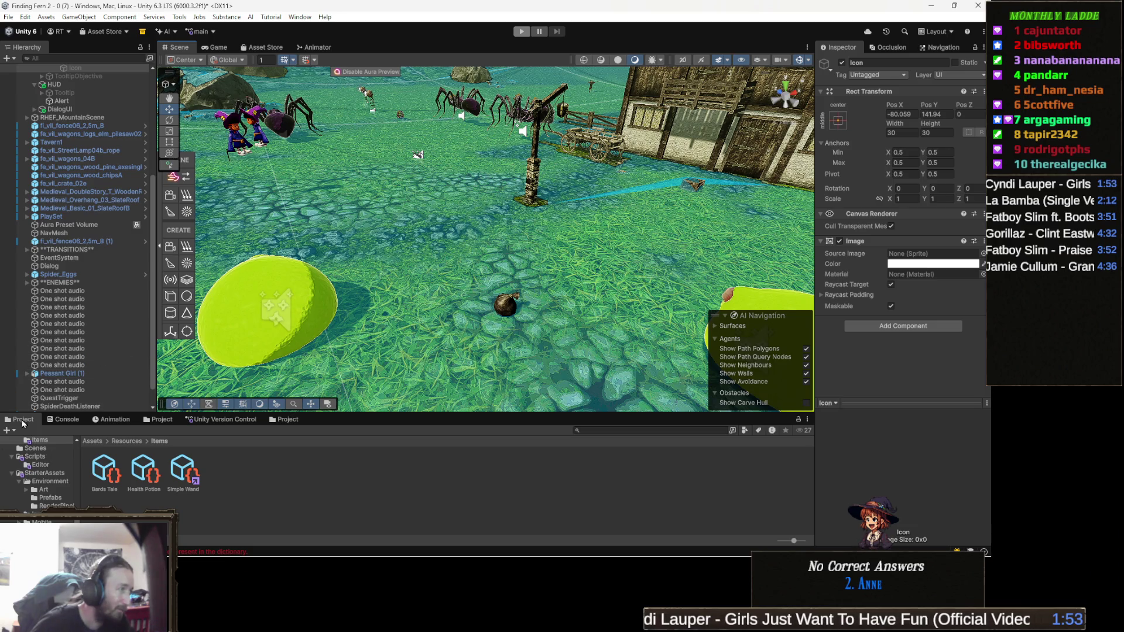
Jump from the Console's ArgumentException duplicate-key error to its line in UIManager.cs.
click(67, 419)
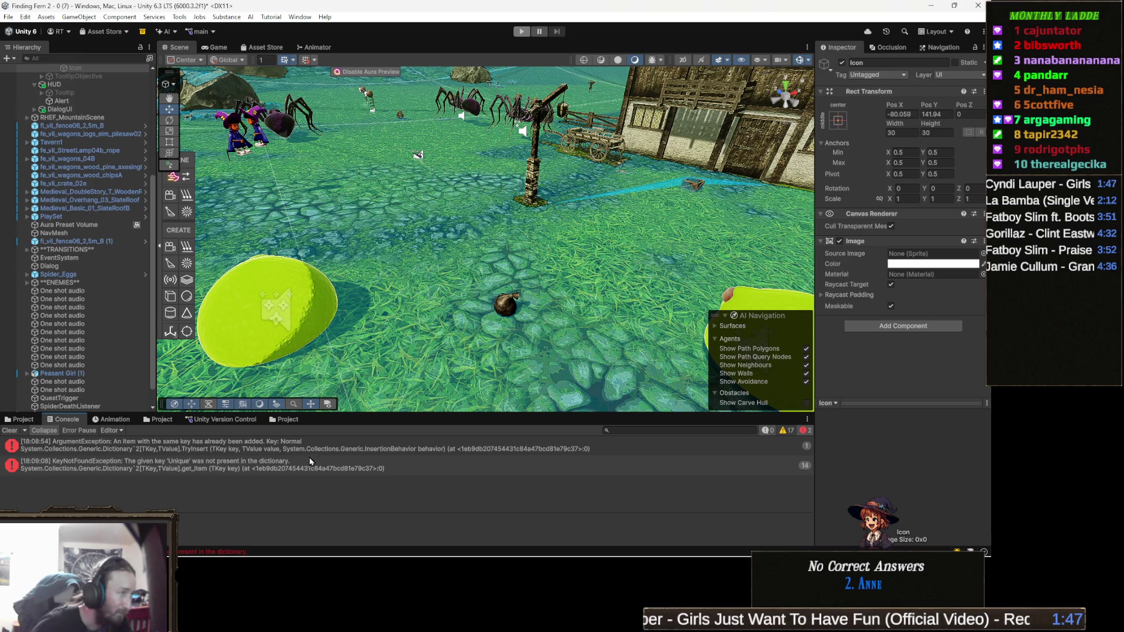
double_click(294, 456)
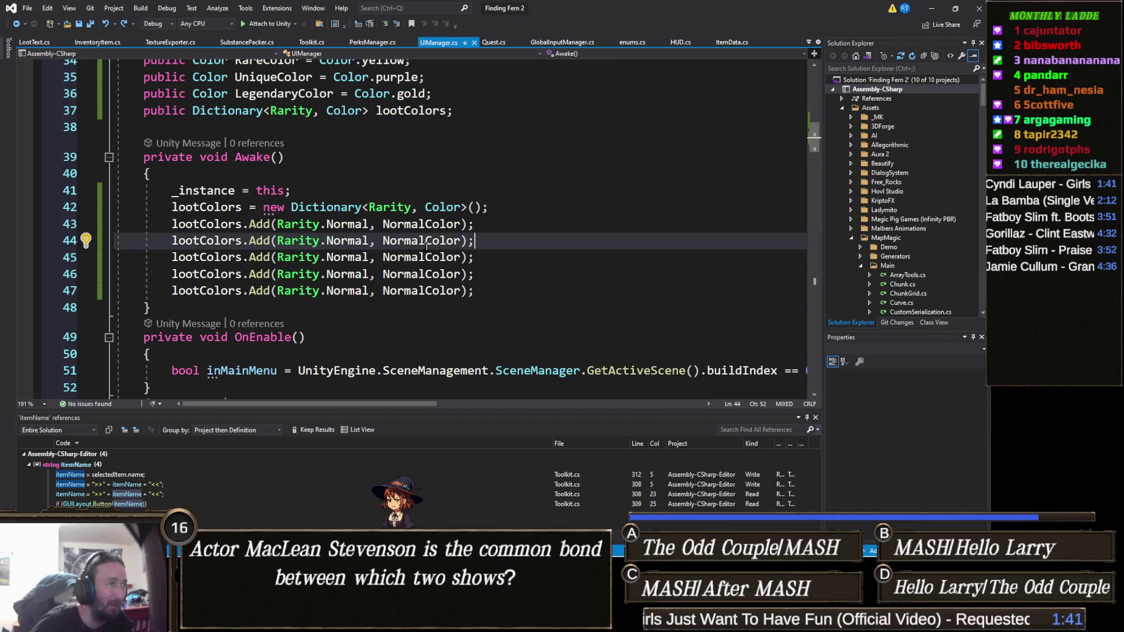
Change the line 44 and 45 lootColors keys to Rarity.Uncommon and Rarity.Rare.
key(Left)
key(Left)
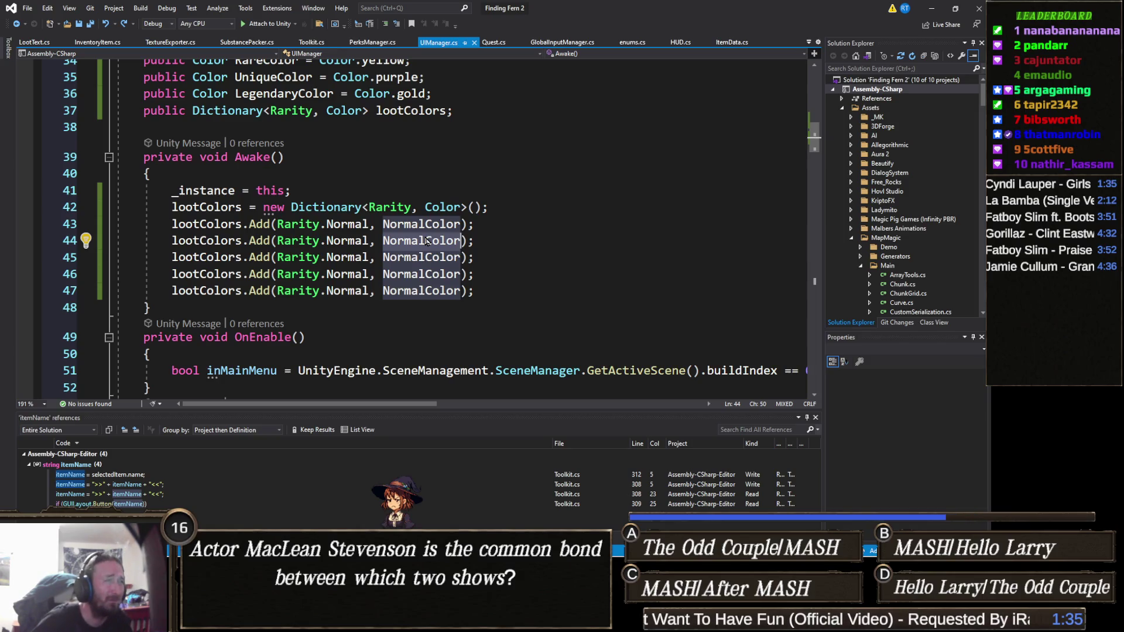
click(365, 246)
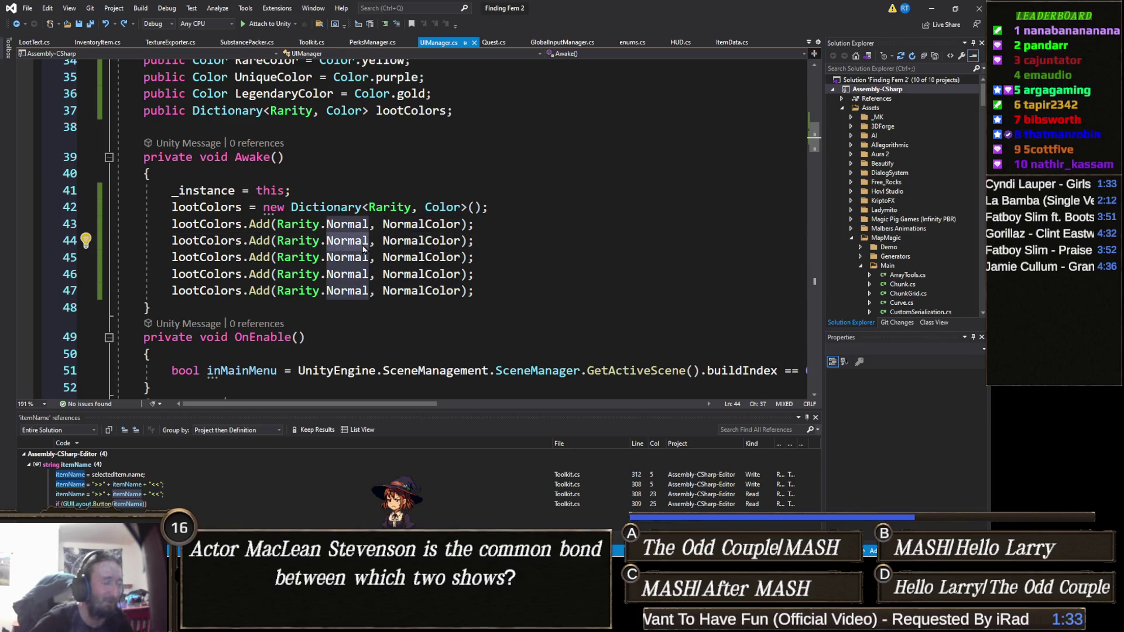
key(ctrl+BackSpace)
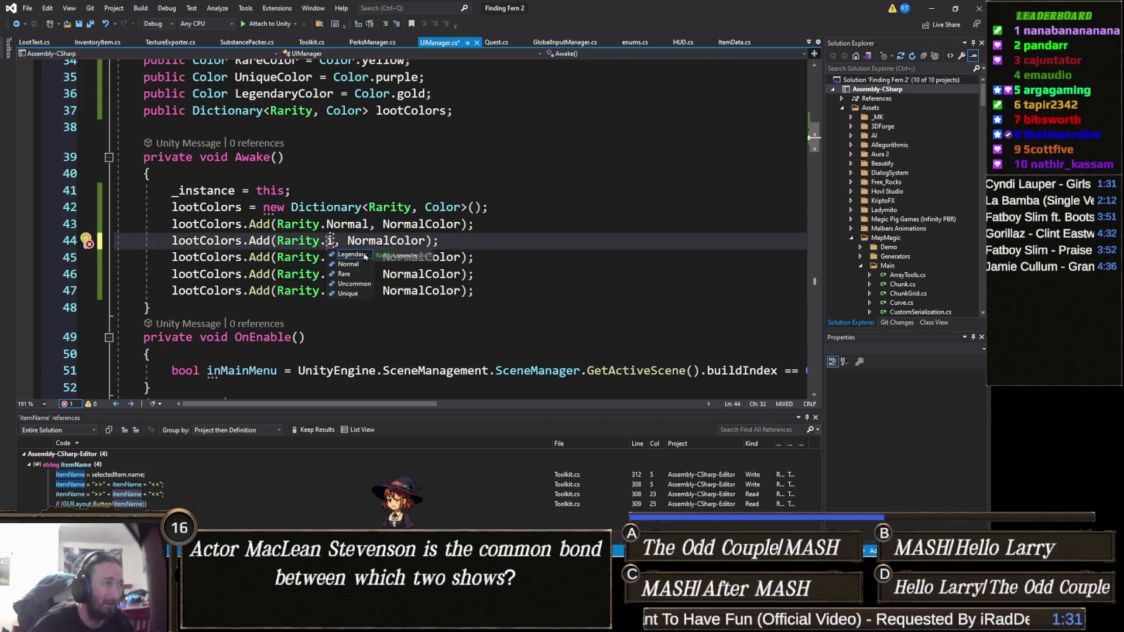
text(y)
key(BackSpace)
text(u)
key(Tab)
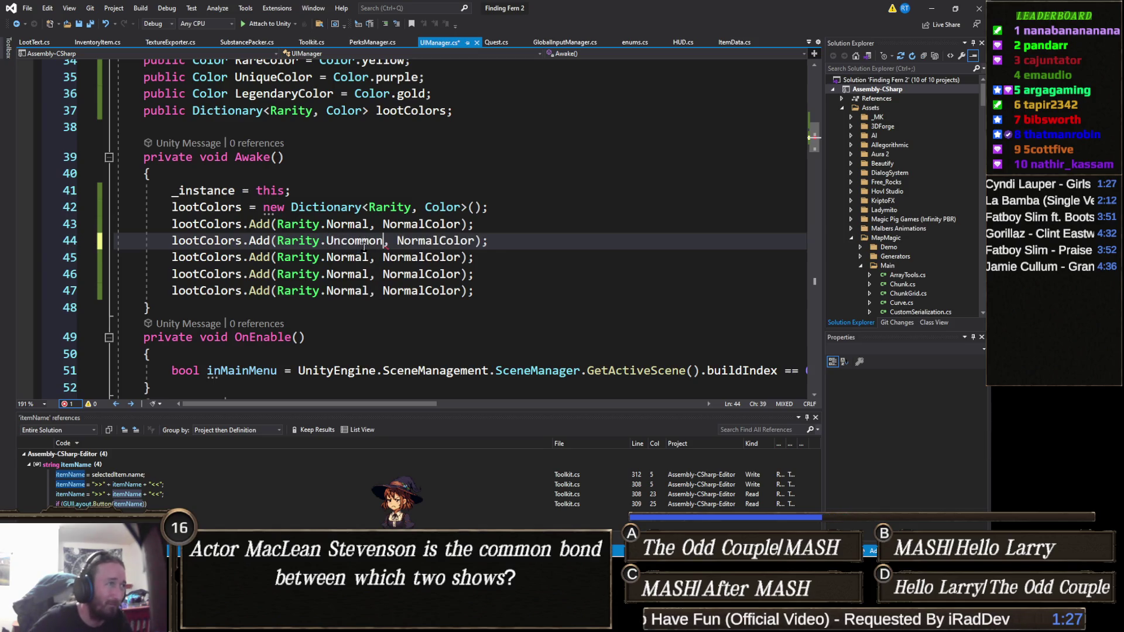
click(355, 258)
double_click(372, 259)
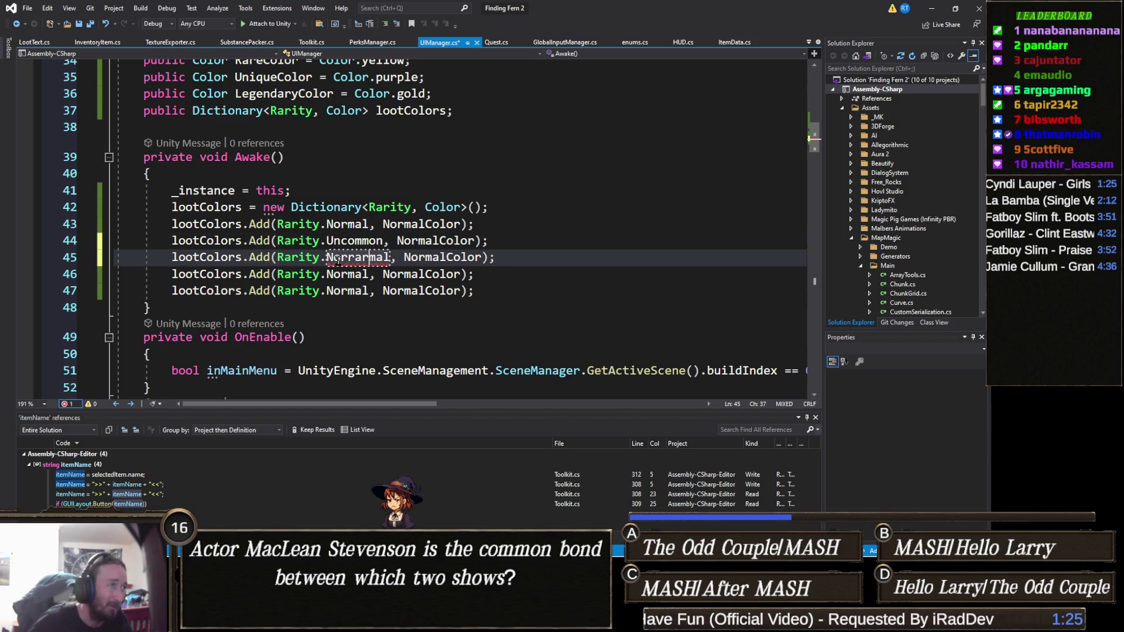
text(ra)
key(Tab)
Change the line 46 and 47 keys to Rarity.Unique and Rarity.Legendary.
double_click(350, 275)
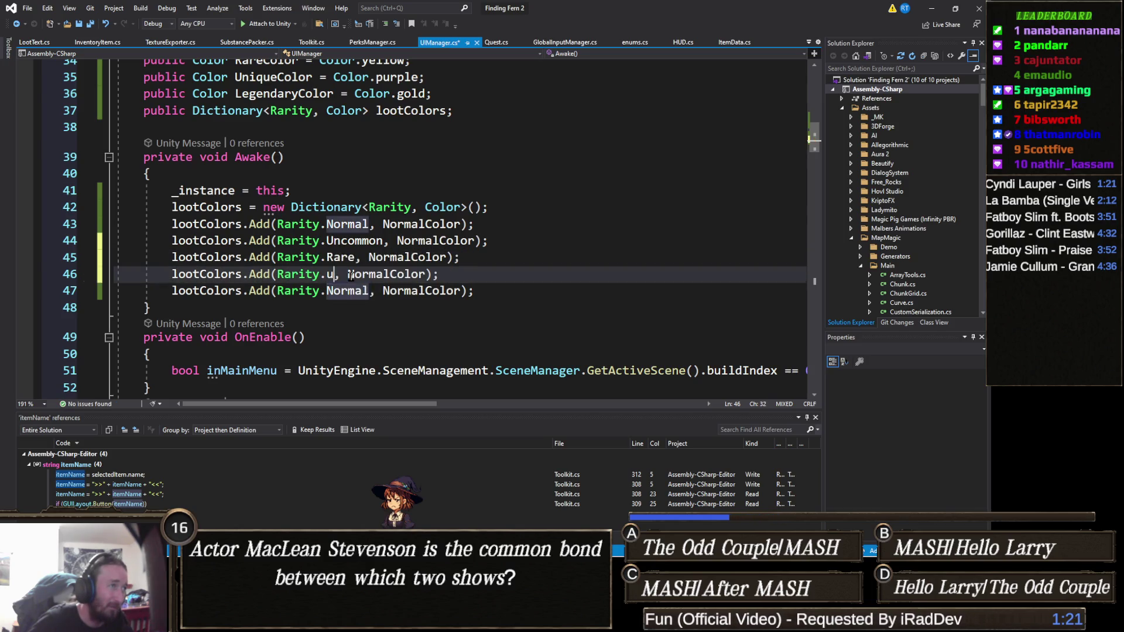
text(u)
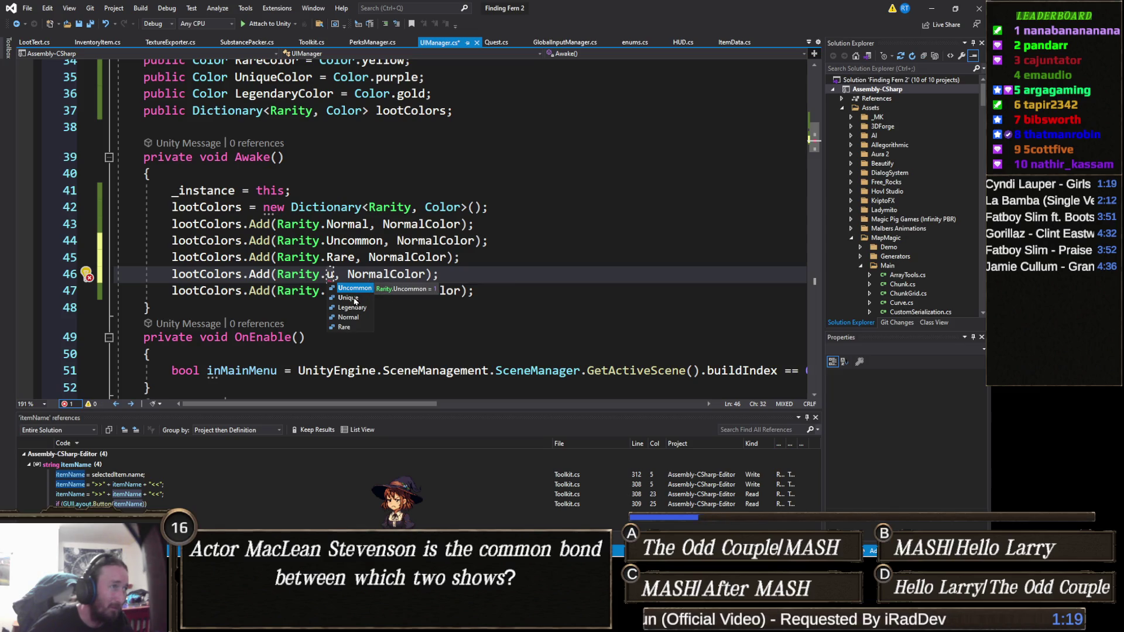
double_click(352, 297)
double_click(349, 293)
key(BackSpace)
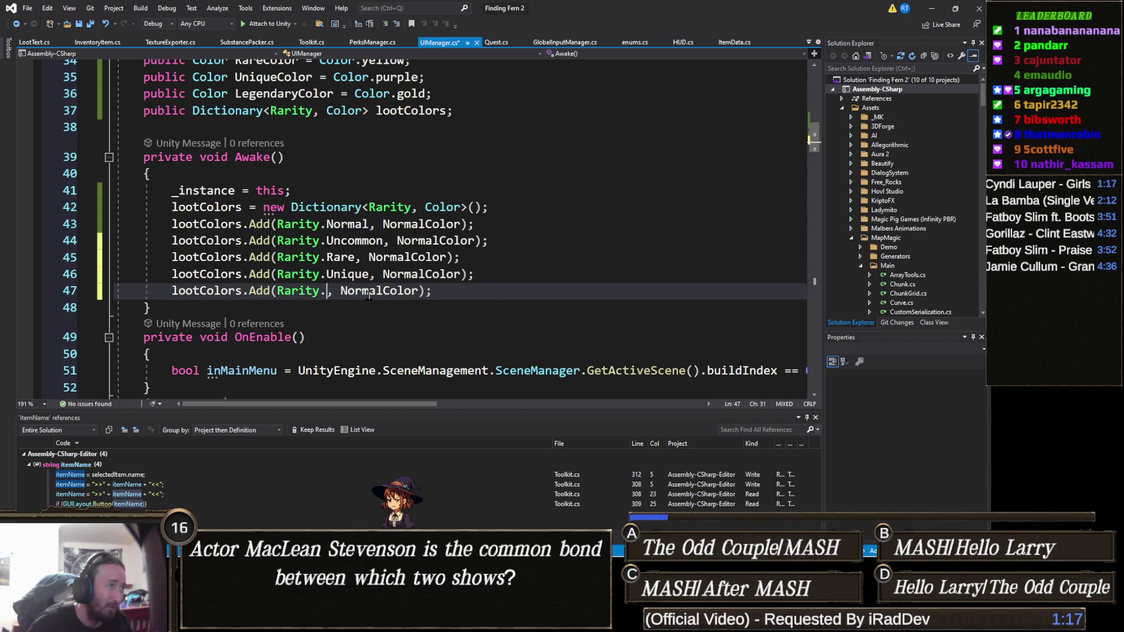
text(j)
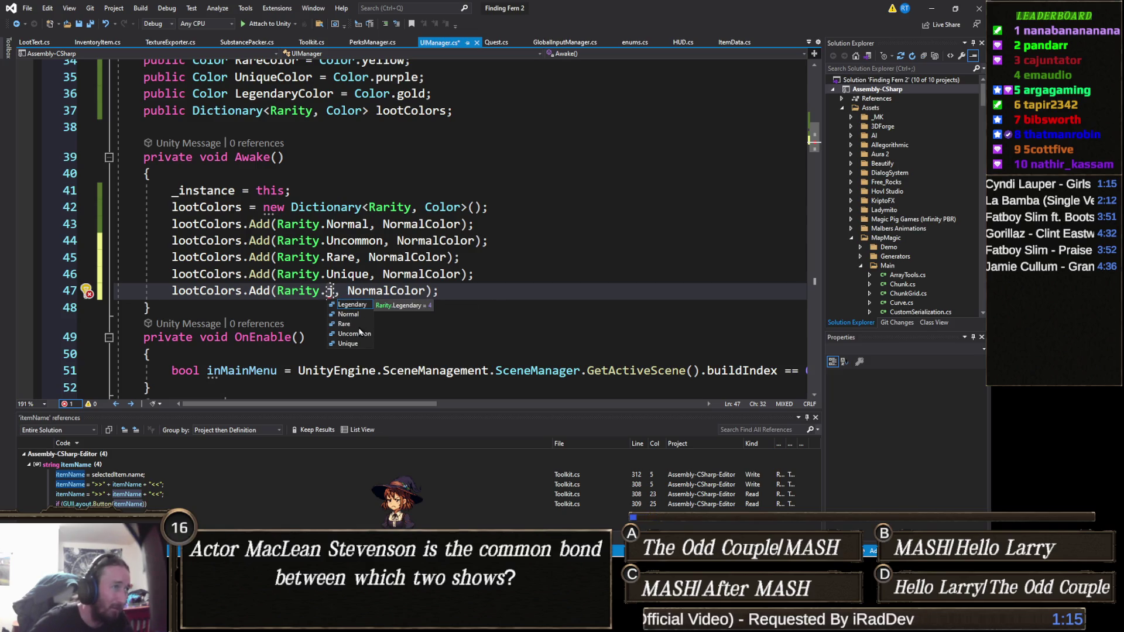
double_click(355, 305)
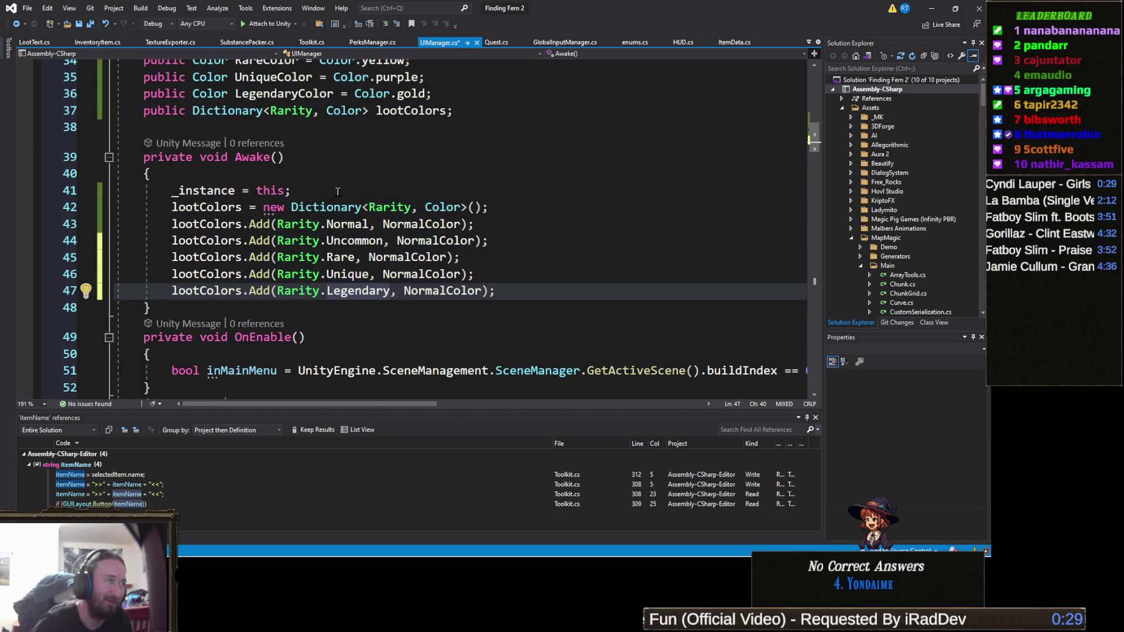
Replace the Uncommon entry's NormalColor with UncommonColor, fixing the mistaken 'unchecked' completion.
double_click(437, 241)
text(unc)
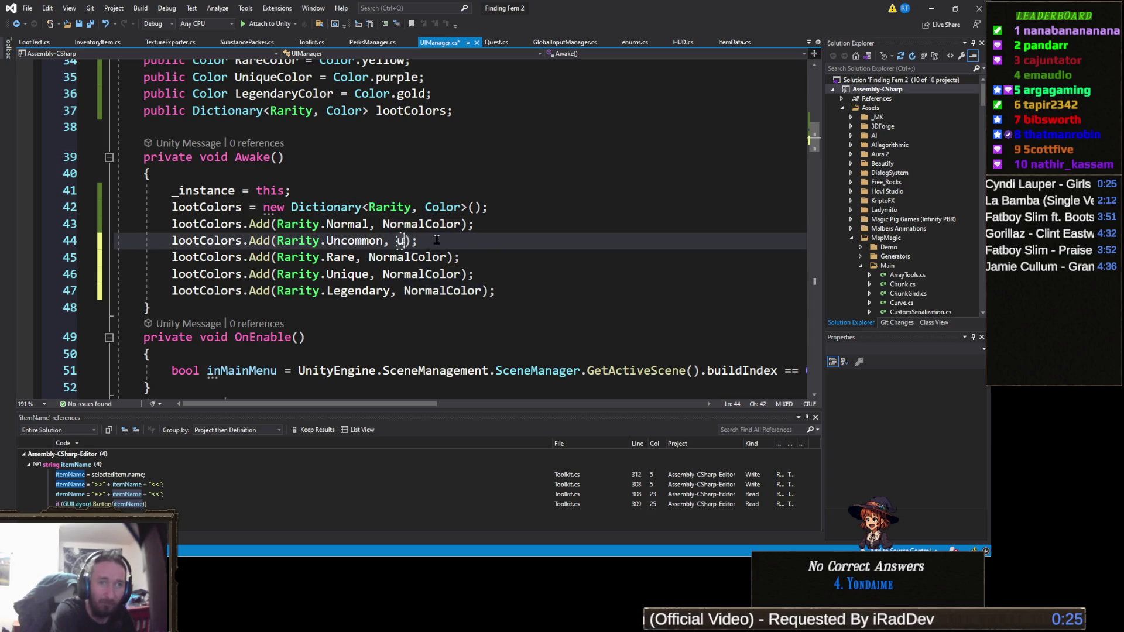
key(Tab)
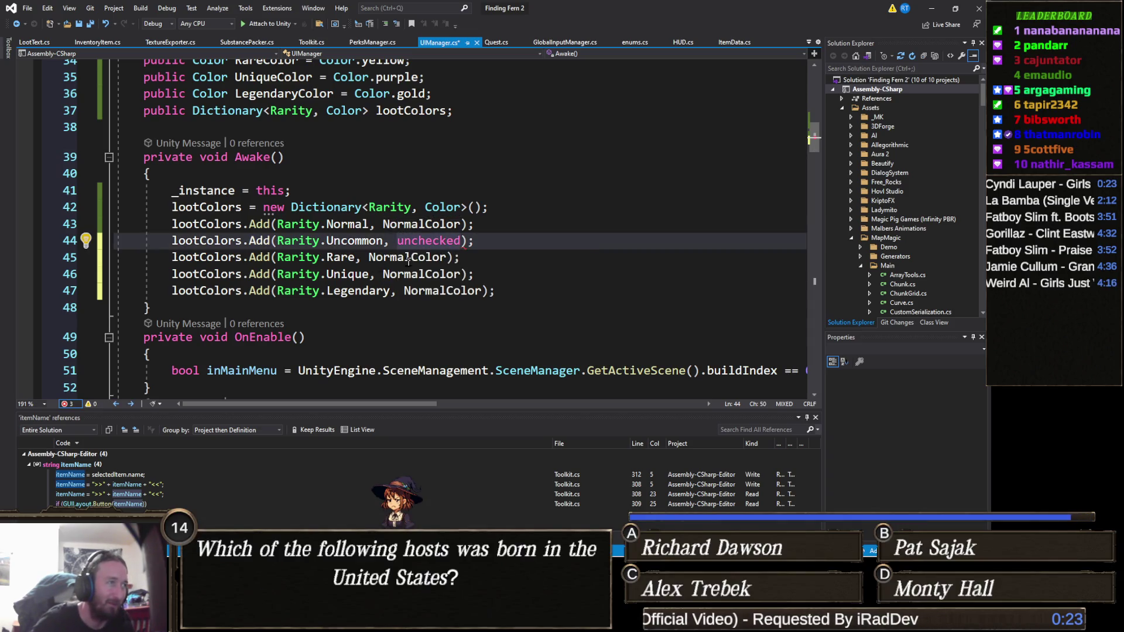
double_click(430, 244)
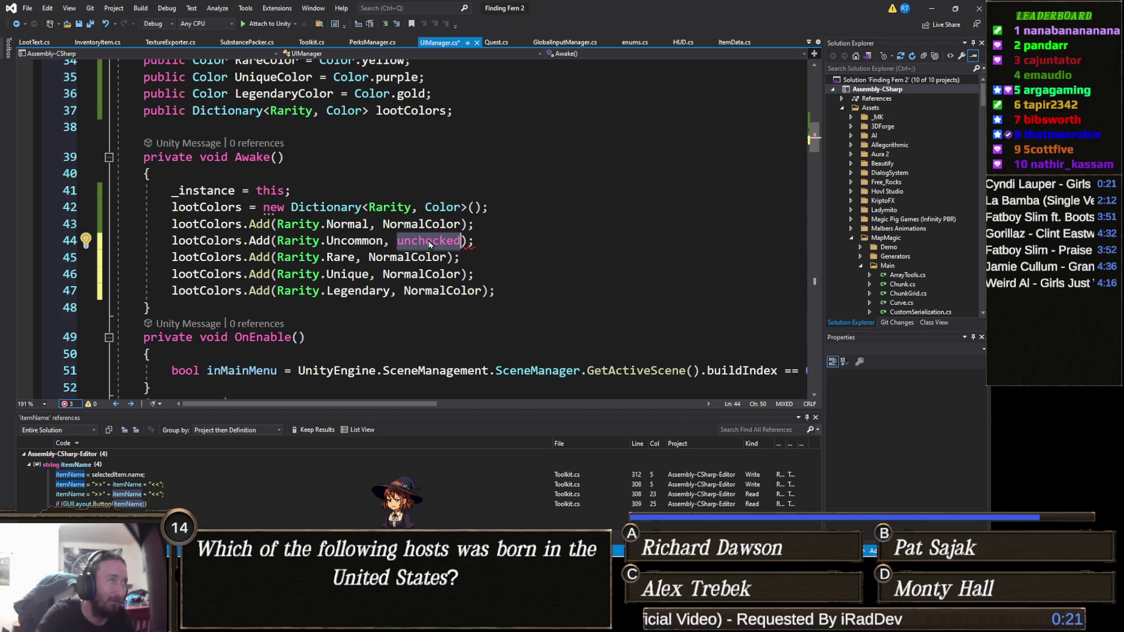
text(uncom)
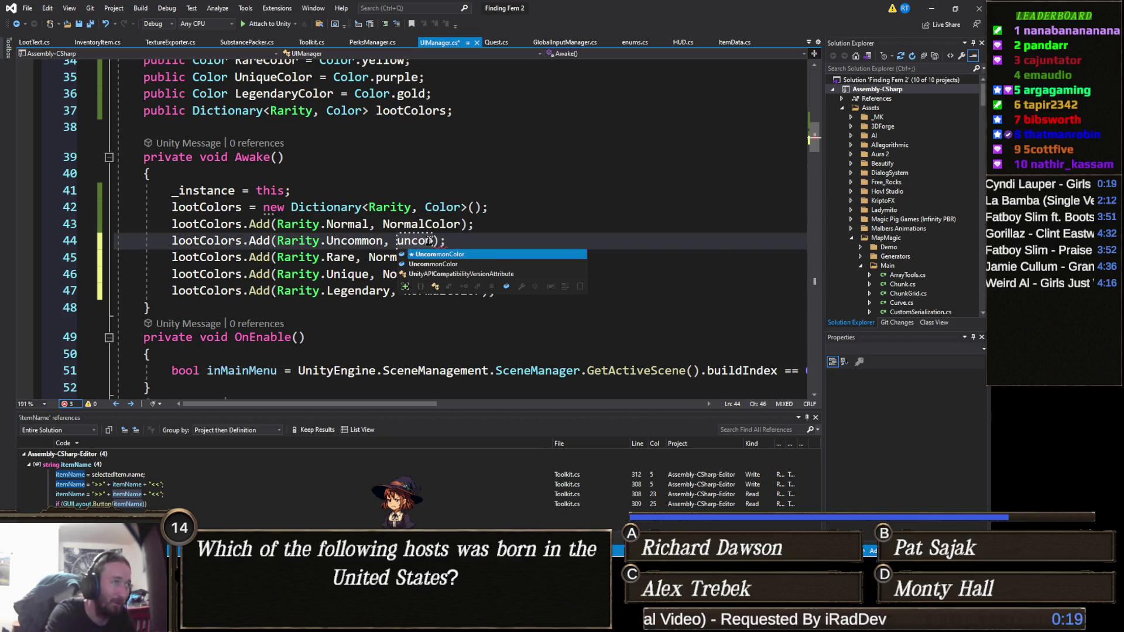
key(Tab)
Start replacing NormalColor on the Rare entry, line 45.
double_click(429, 258)
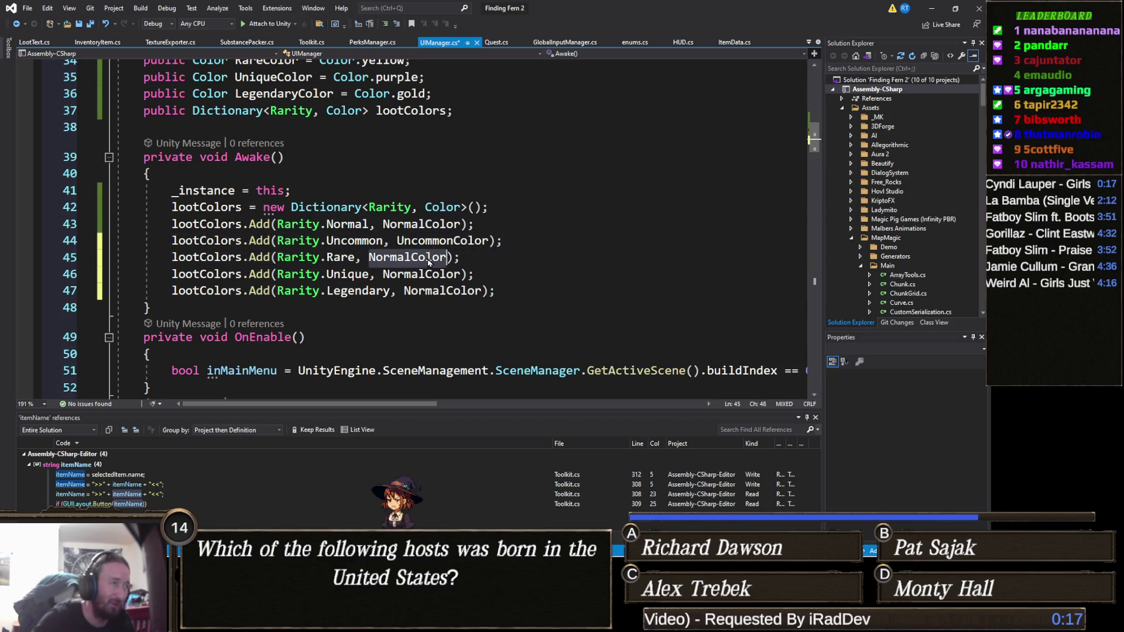
text(u)
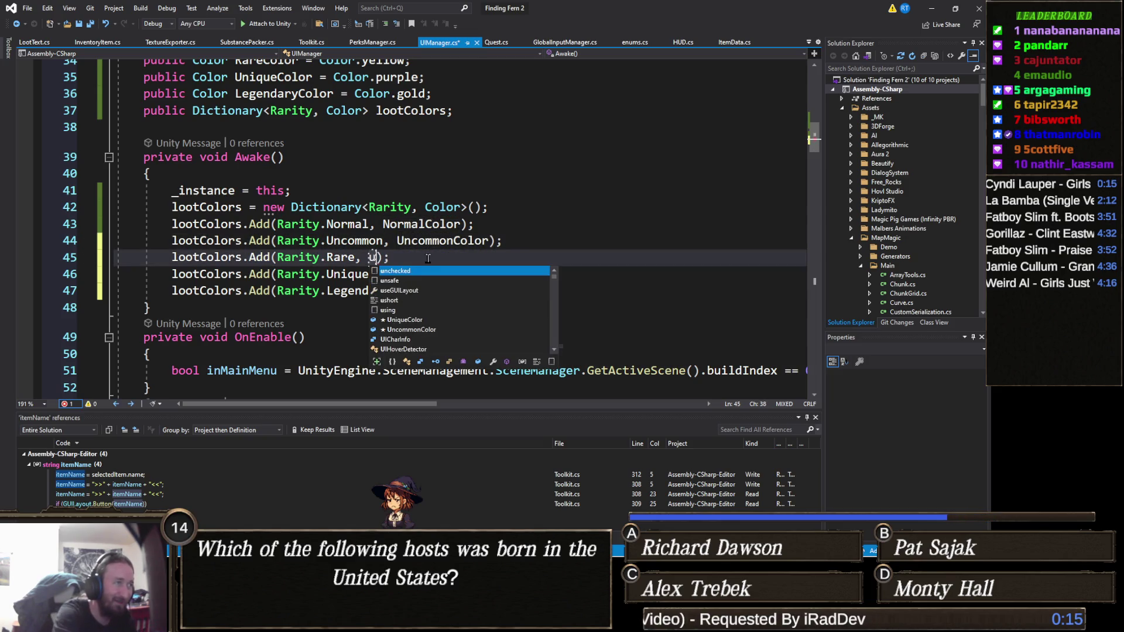
text(nche)
key(Tab)
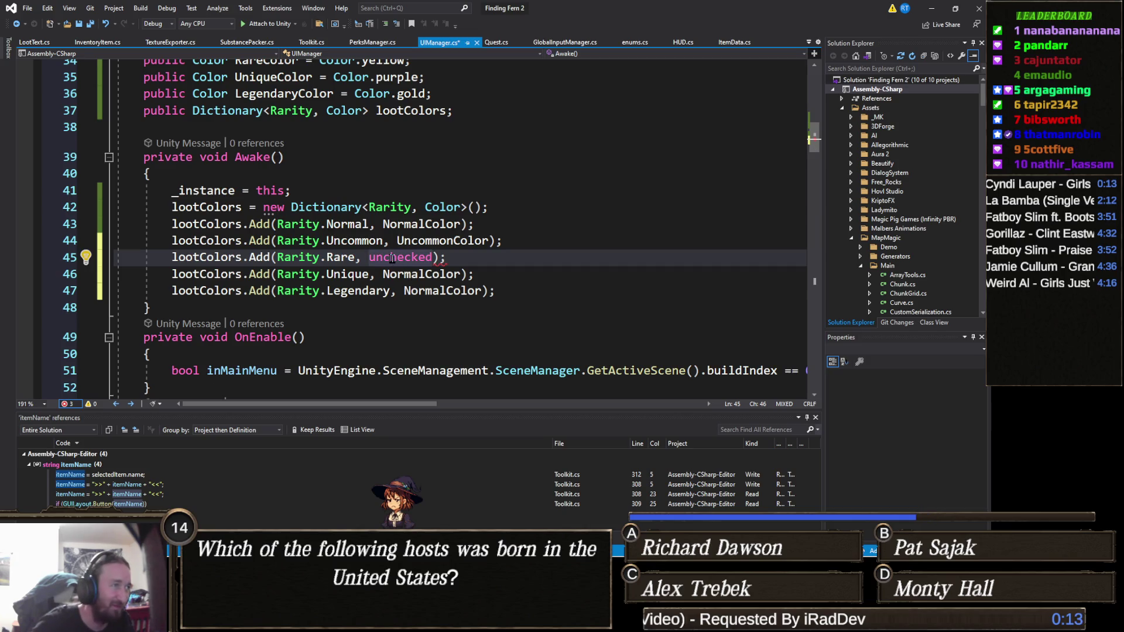
key(Up)
key(Up)
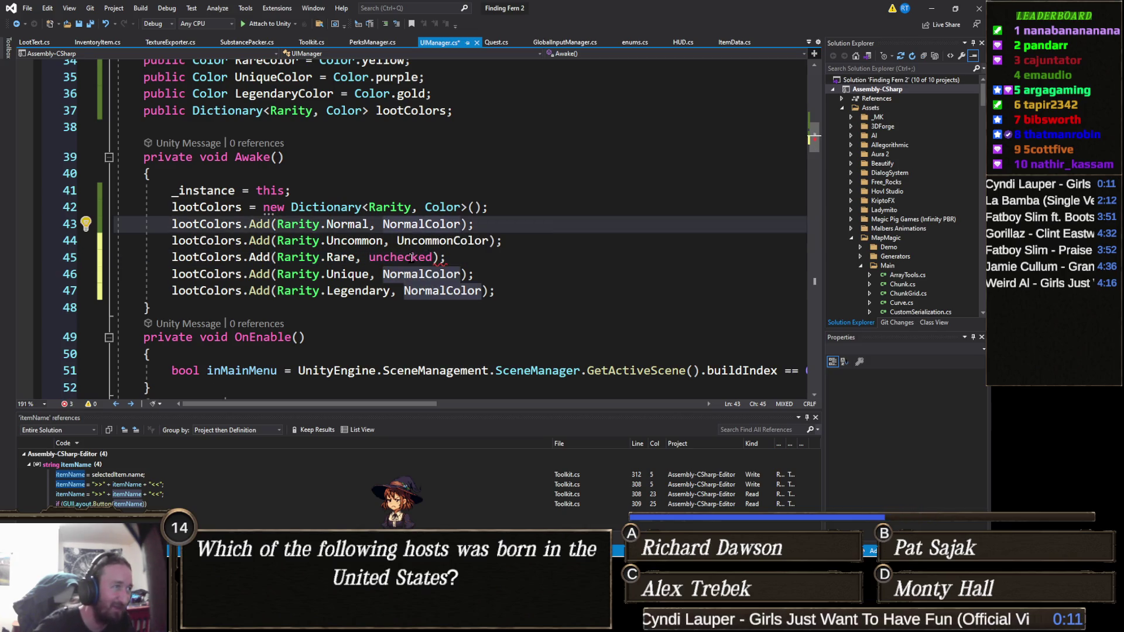
key(Down)
key(Down)
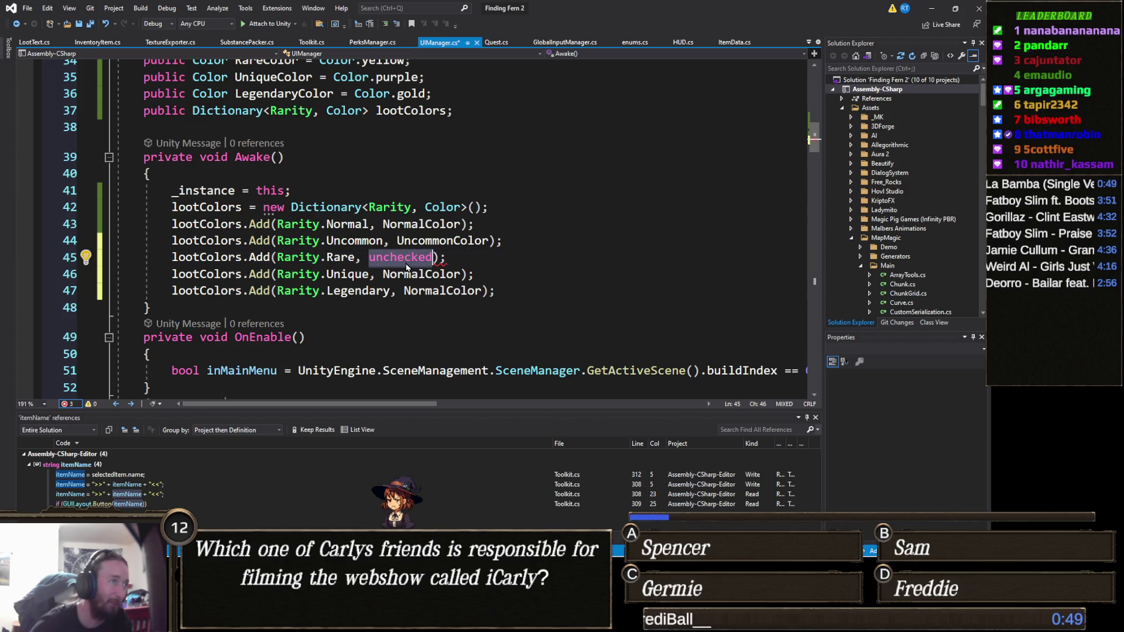
Give the Rare and Unique entries RareColor and UniqueColor.
text(rar)
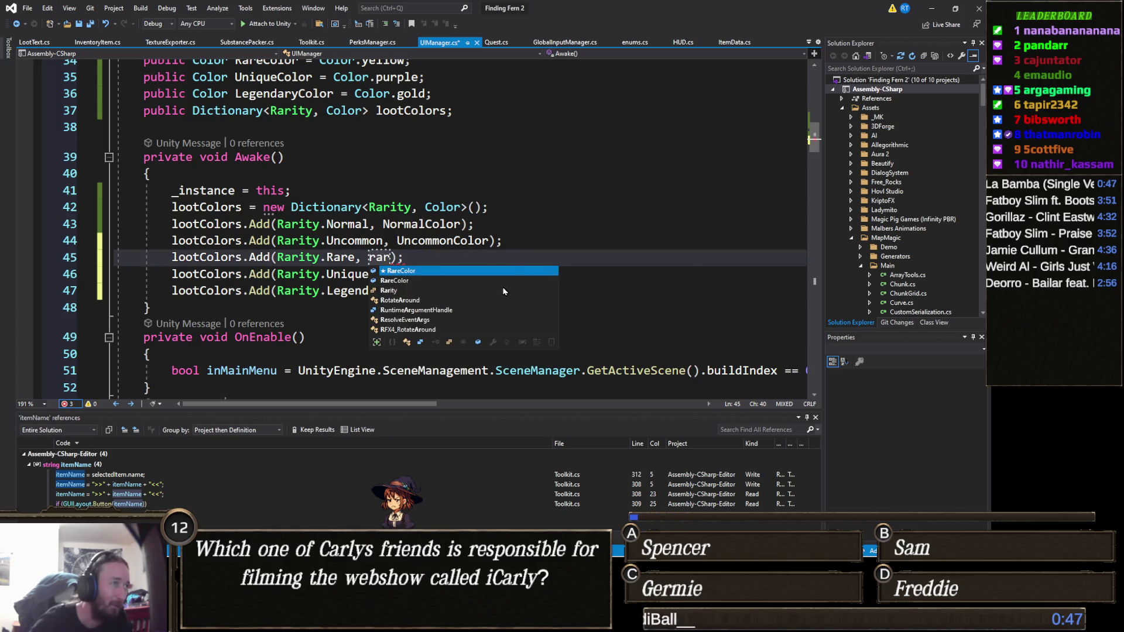
key(Tab)
key(Right)
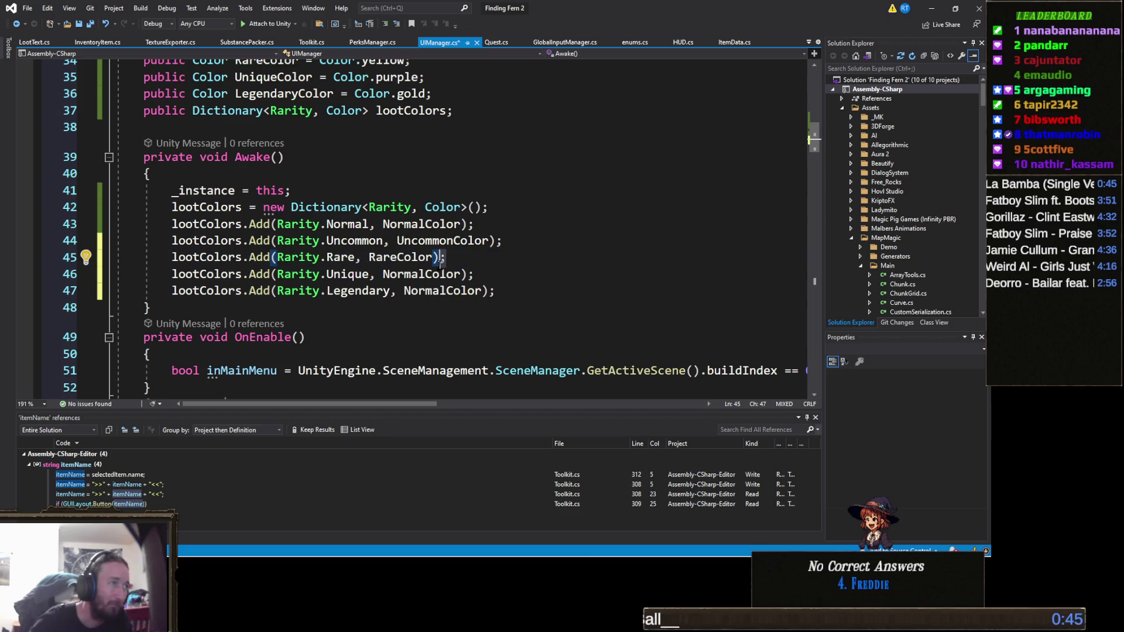
double_click(442, 275)
key(BackSpace)
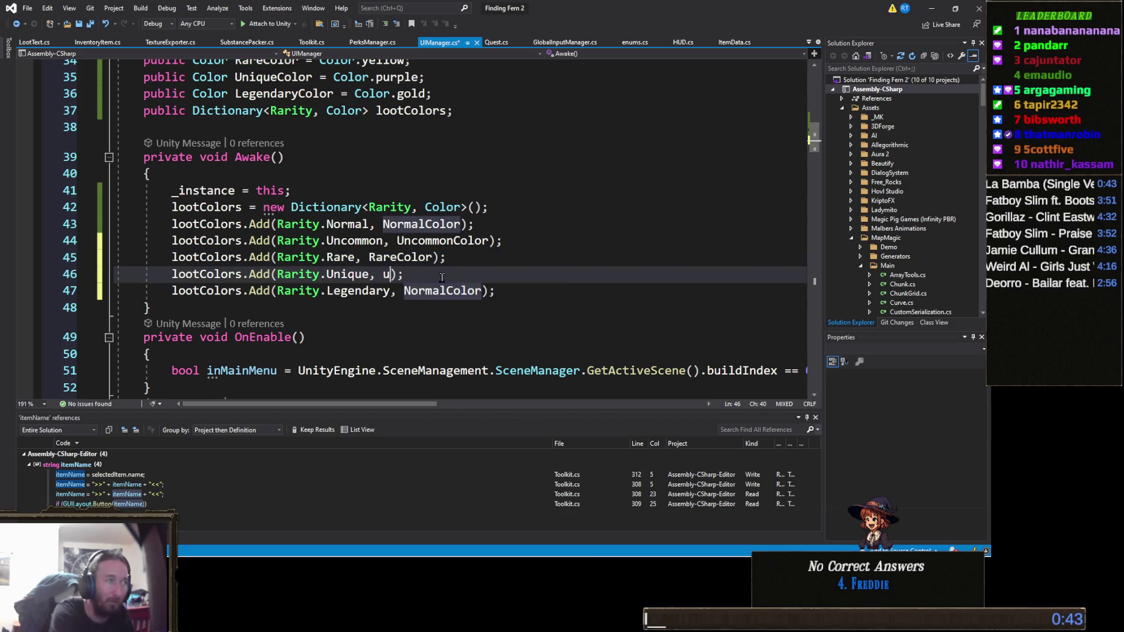
text(uniq)
key(Tab)
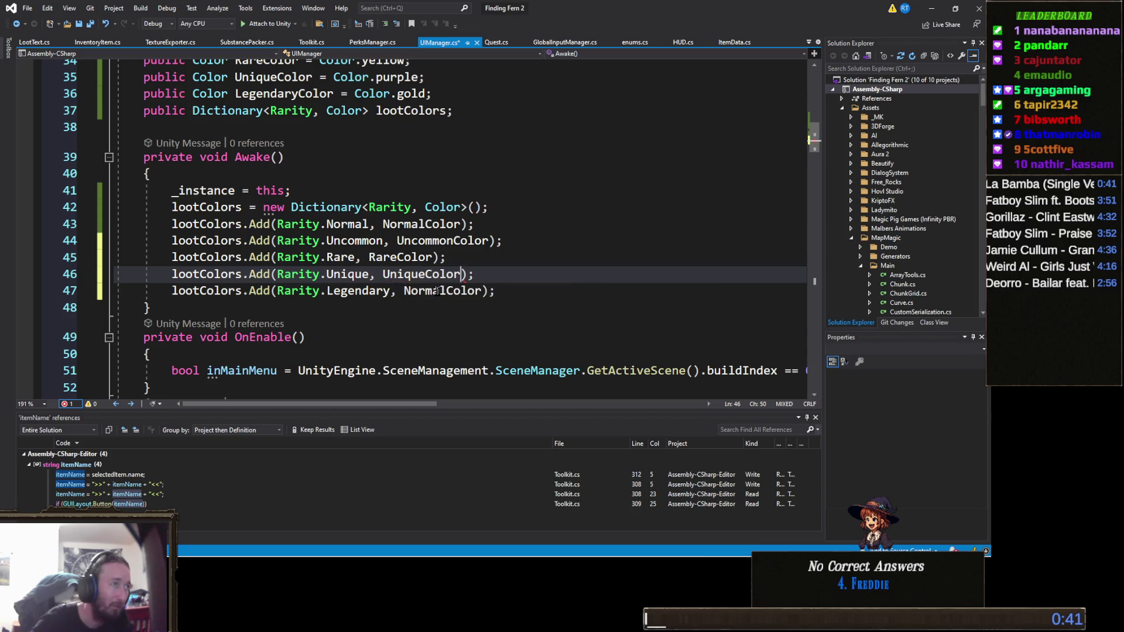
Give the Legendary entry LegendaryColor and save UIManager.cs.
double_click(438, 292)
key(BackSpace)
text(Lege)
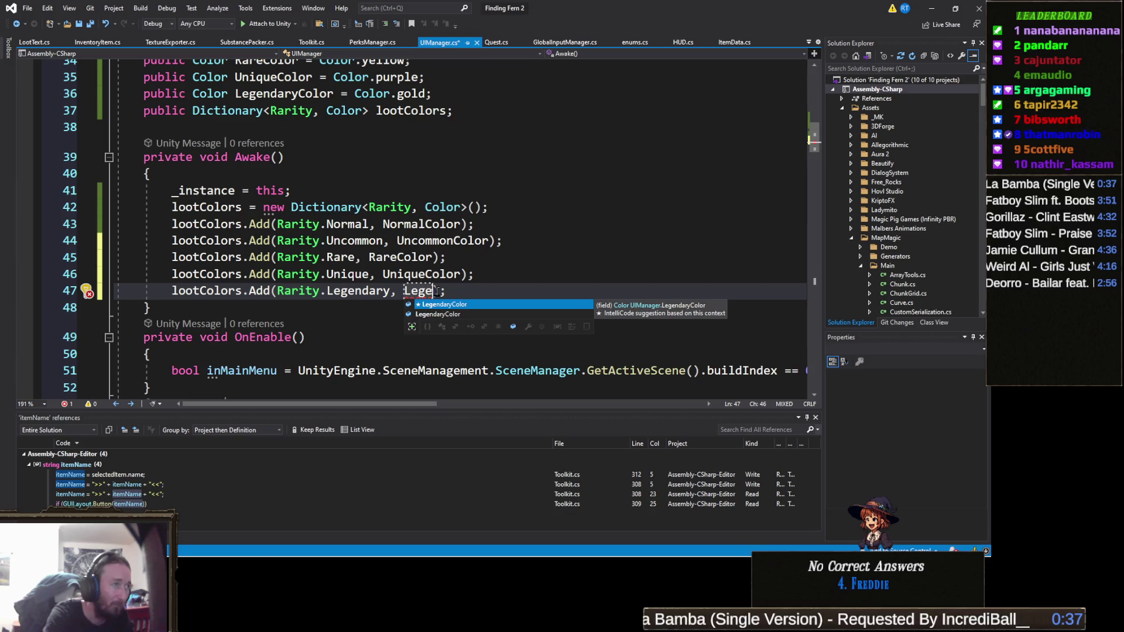
key(Tab)
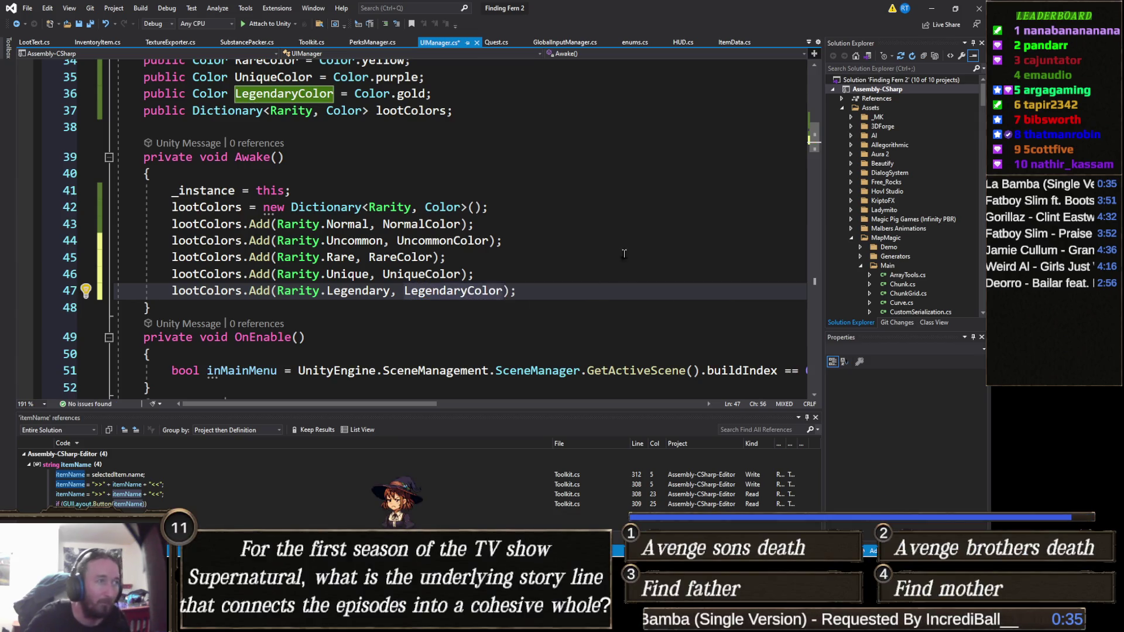
key(Up)
key(Up)
key(Up)
key(ctrl+s)
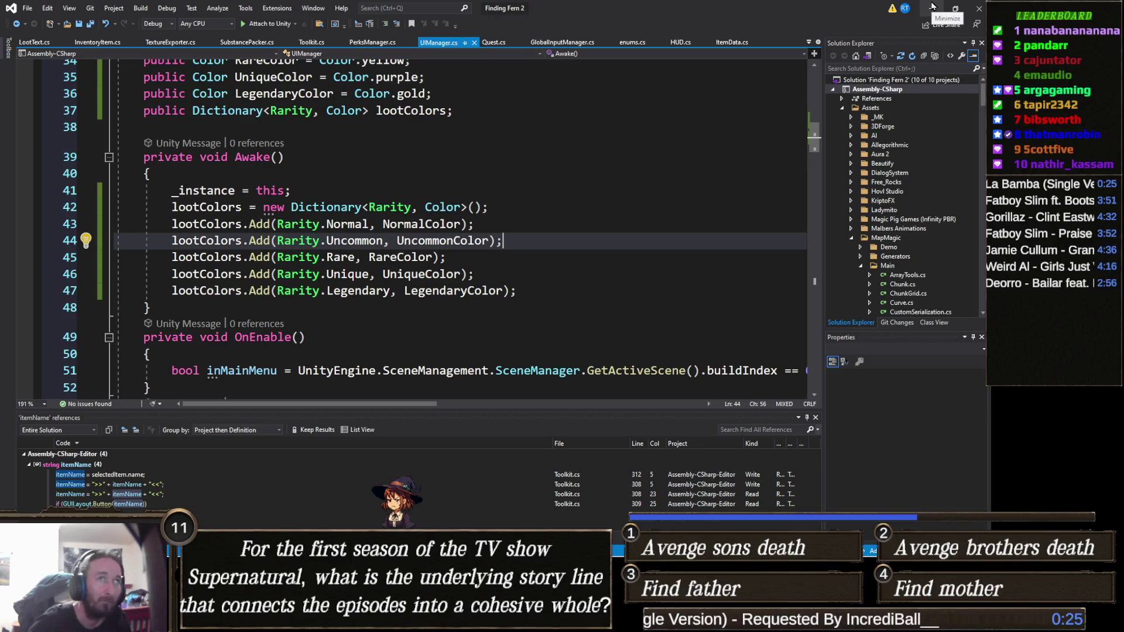
Minimize Visual Studio to bring the Unity editor back into view.
click(933, 7)
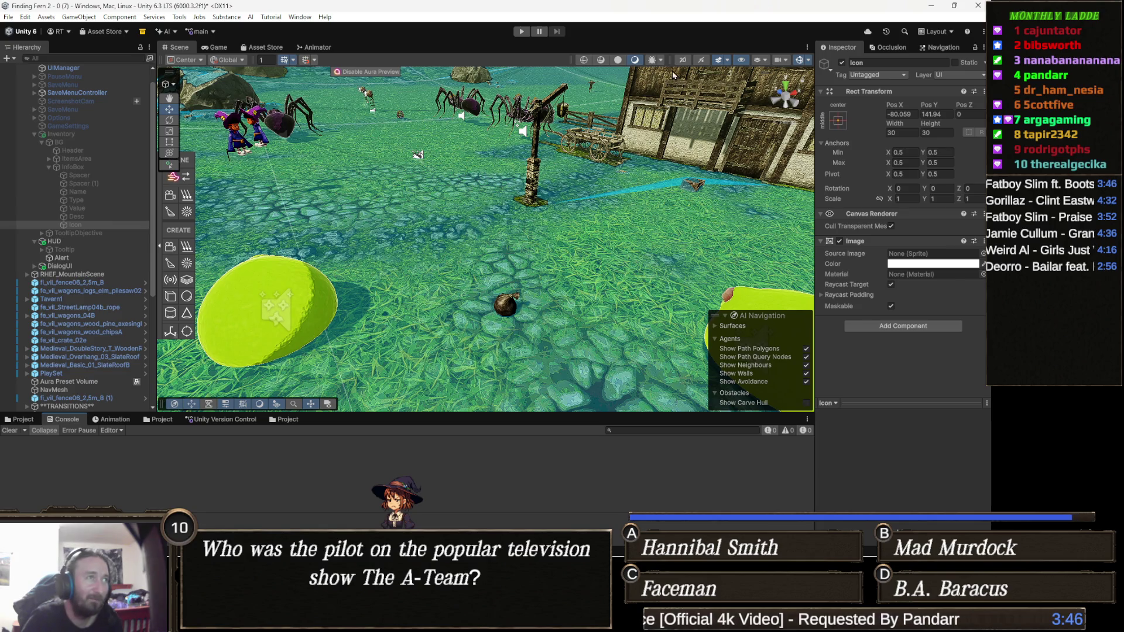
Run the game to check the loot bag drops with the fixed colours, then stop.
click(520, 31)
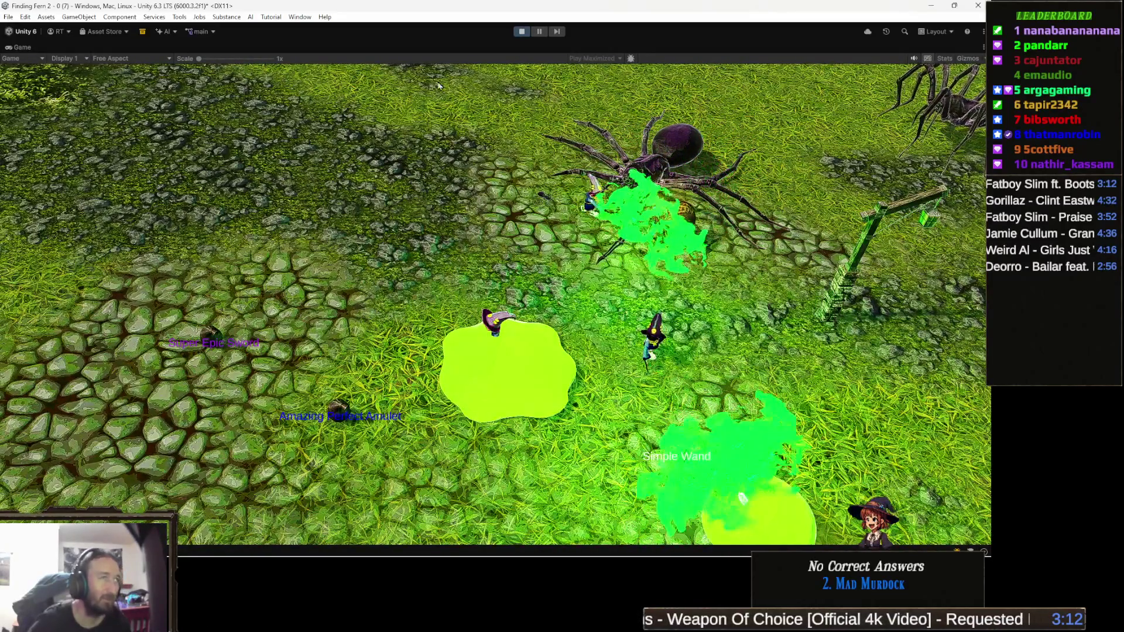
click(522, 31)
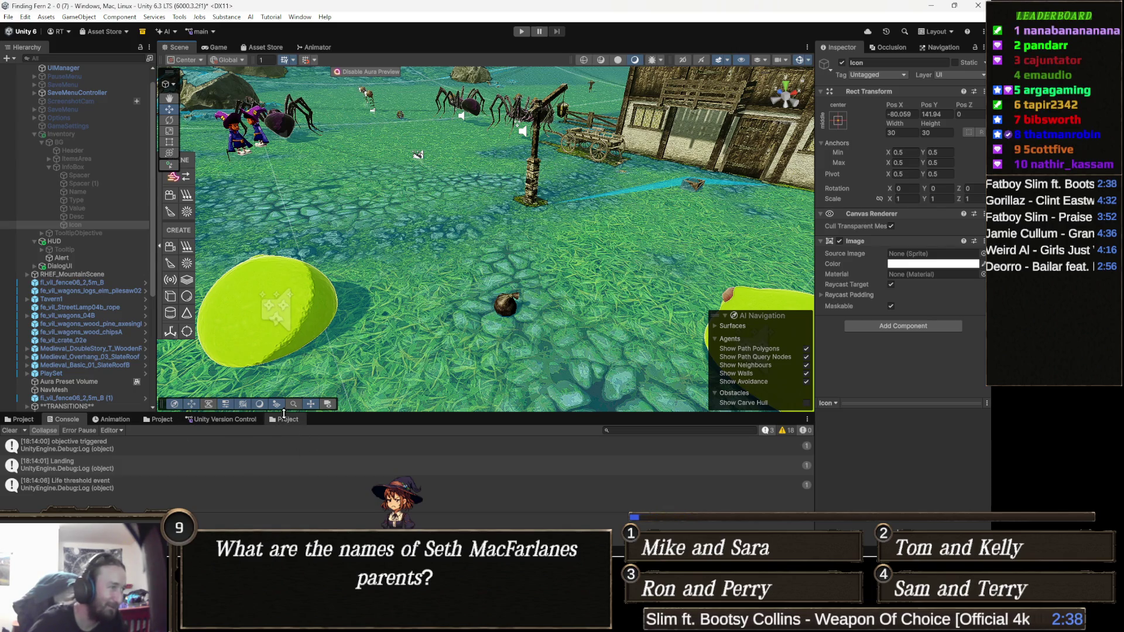
Show the Project panel's Assets/Resources/Items folder with Bards Tale, Health Potion and Simple Wand.
click(34, 420)
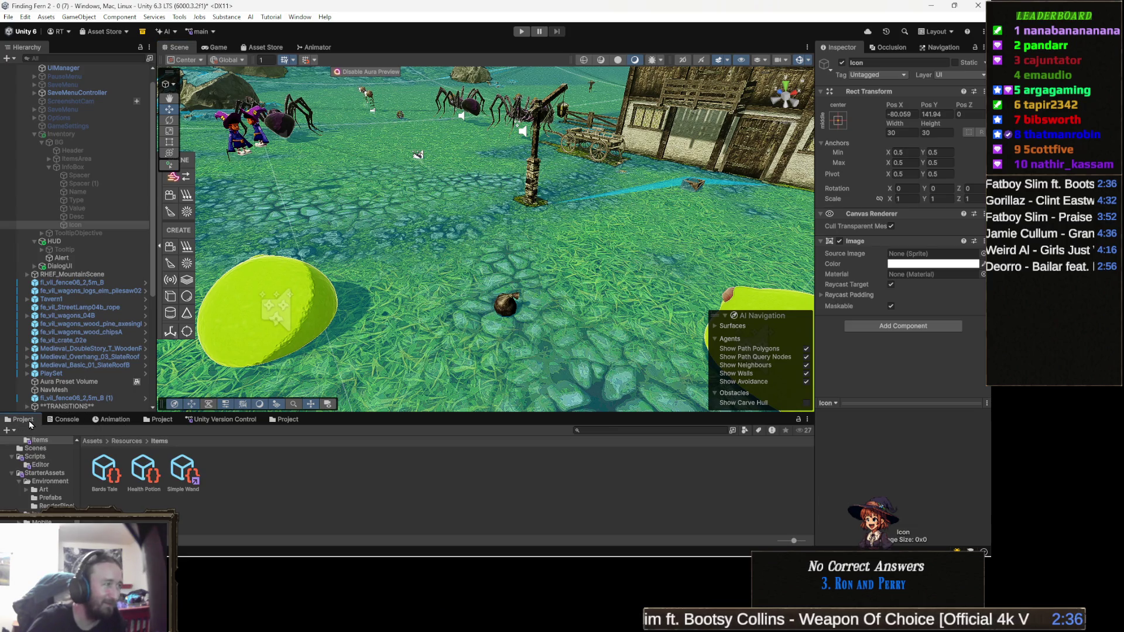
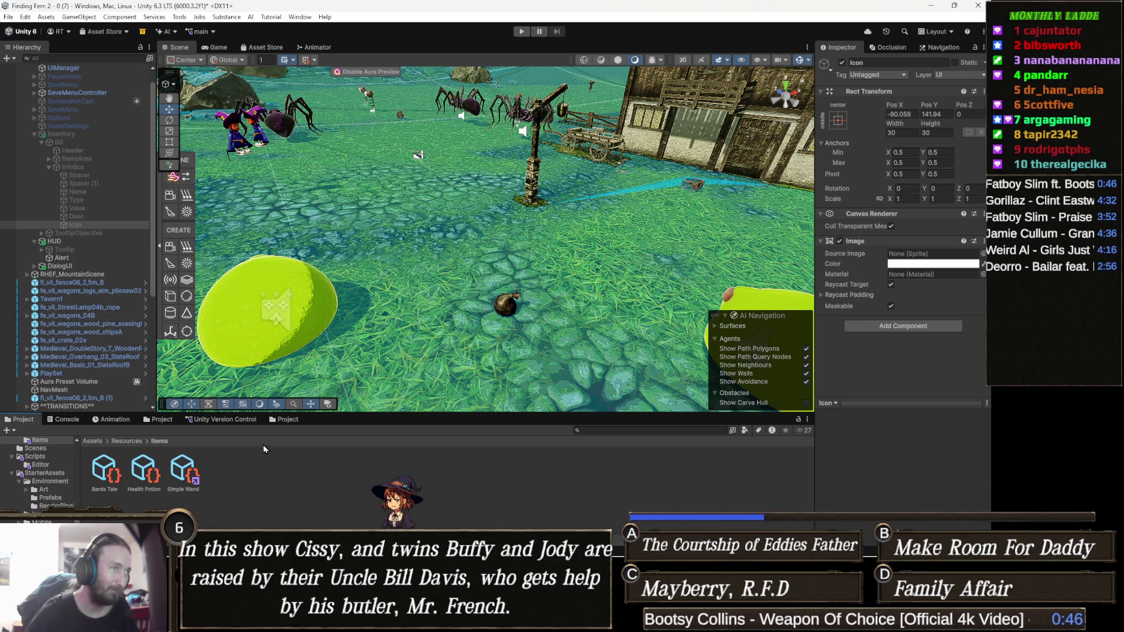
Select HUD and locate the LootLabel prefab, in UI/Prefabs, referenced by its Loot Text field.
click(81, 243)
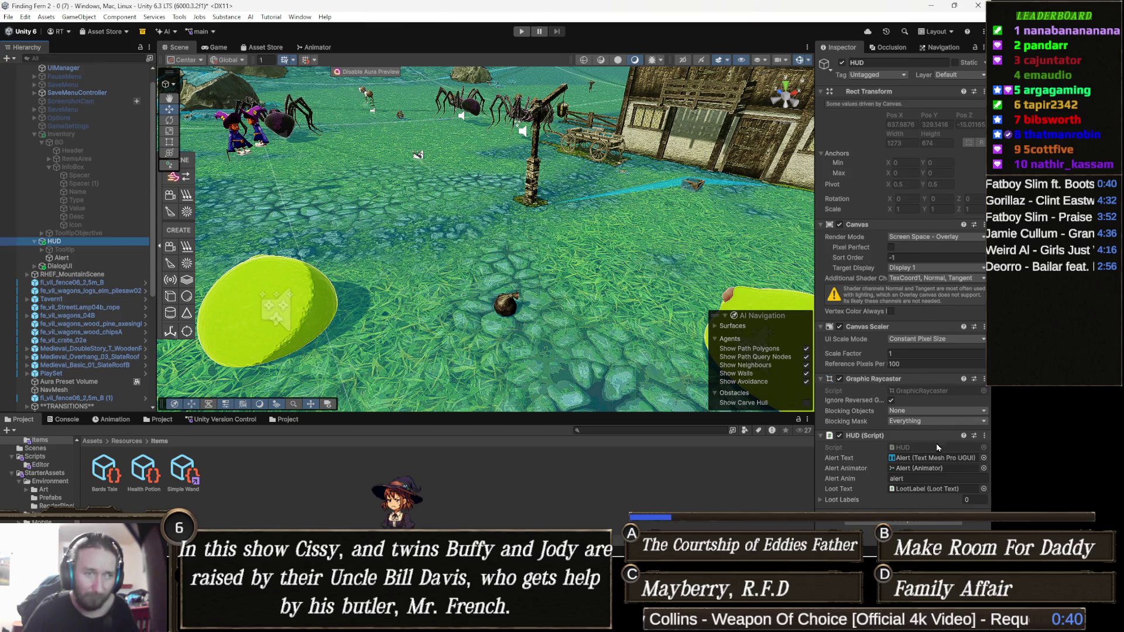
click(922, 489)
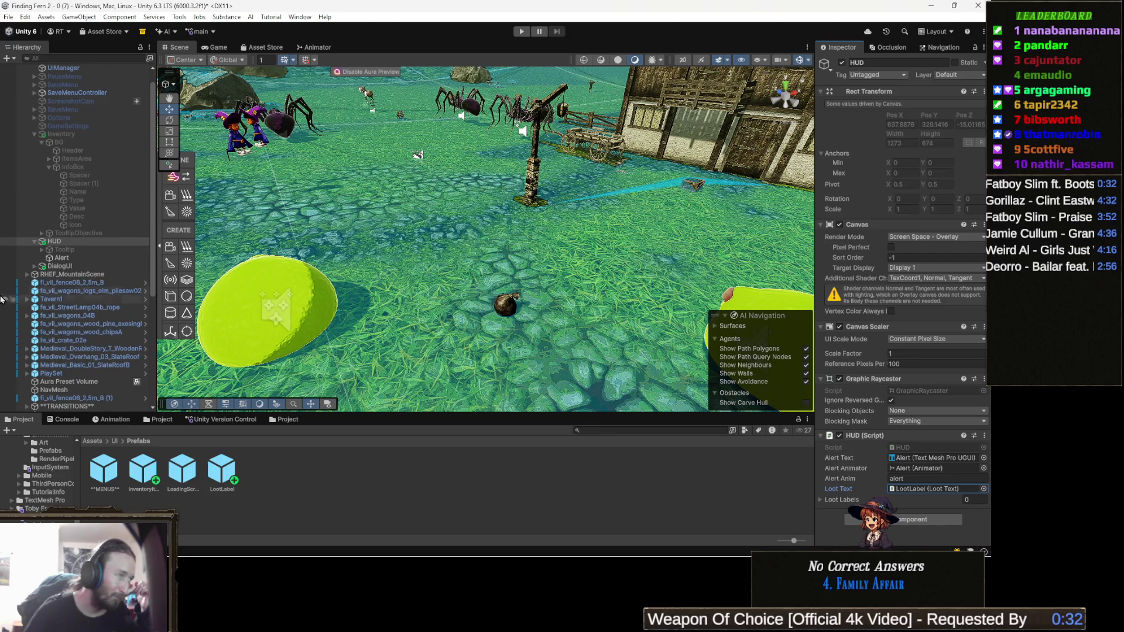
Open the LootLabel prefab and add a UI Image child to it.
double_click(222, 472)
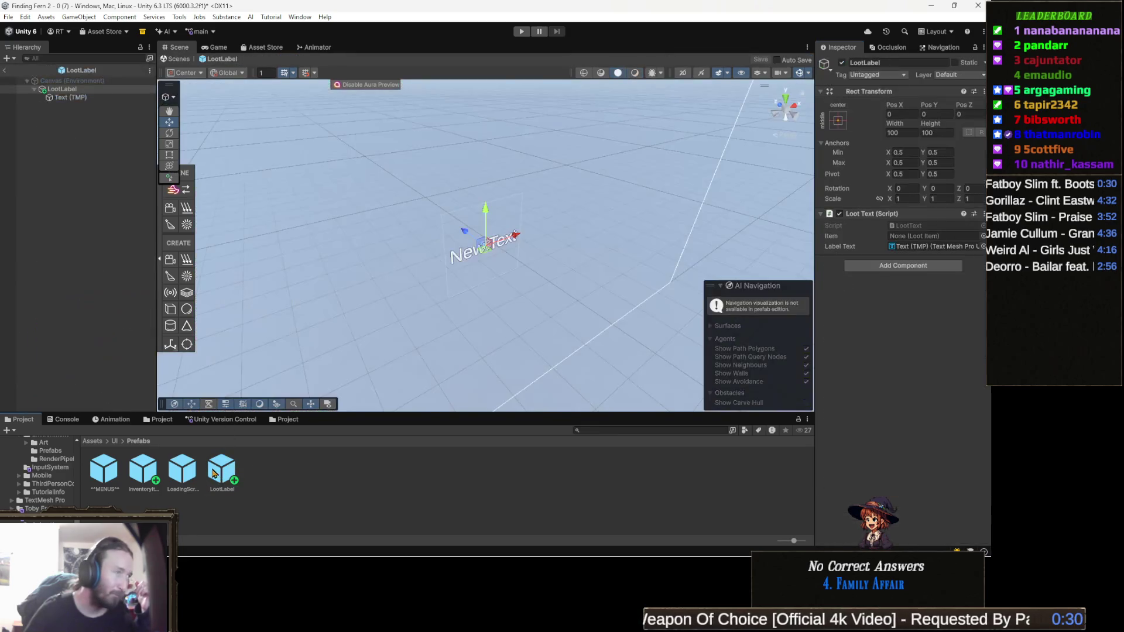
mouse_move(457, 293)
mouse_down()
mouse_move(394, 314)
mouse_move(368, 261)
mouse_move(409, 256)
mouse_move(359, 248)
mouse_up()
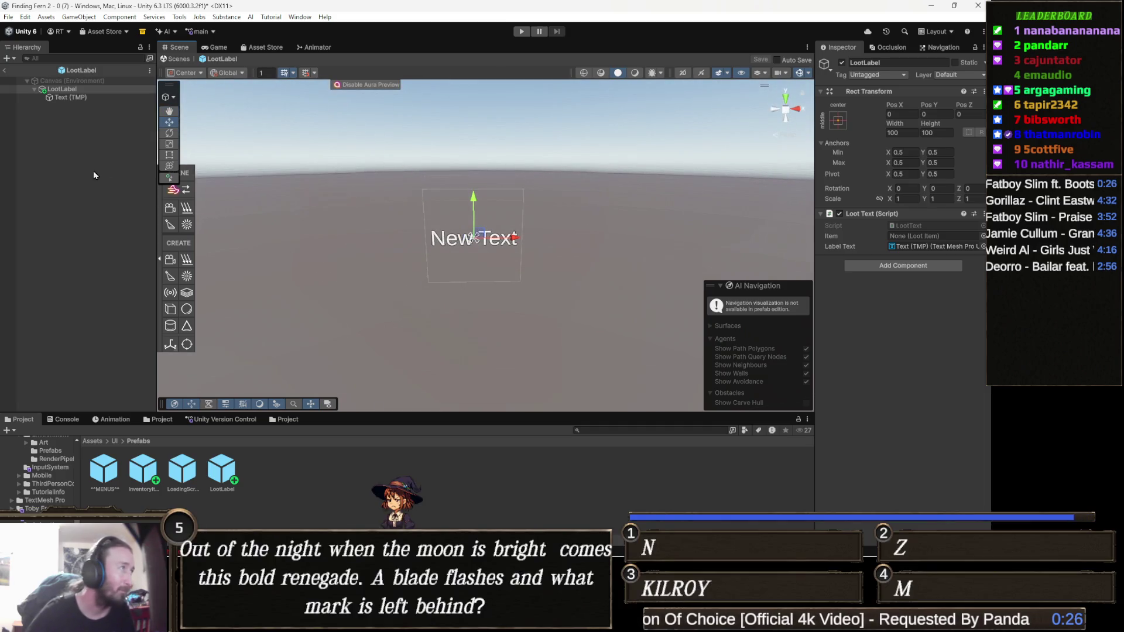
right_click(70, 90)
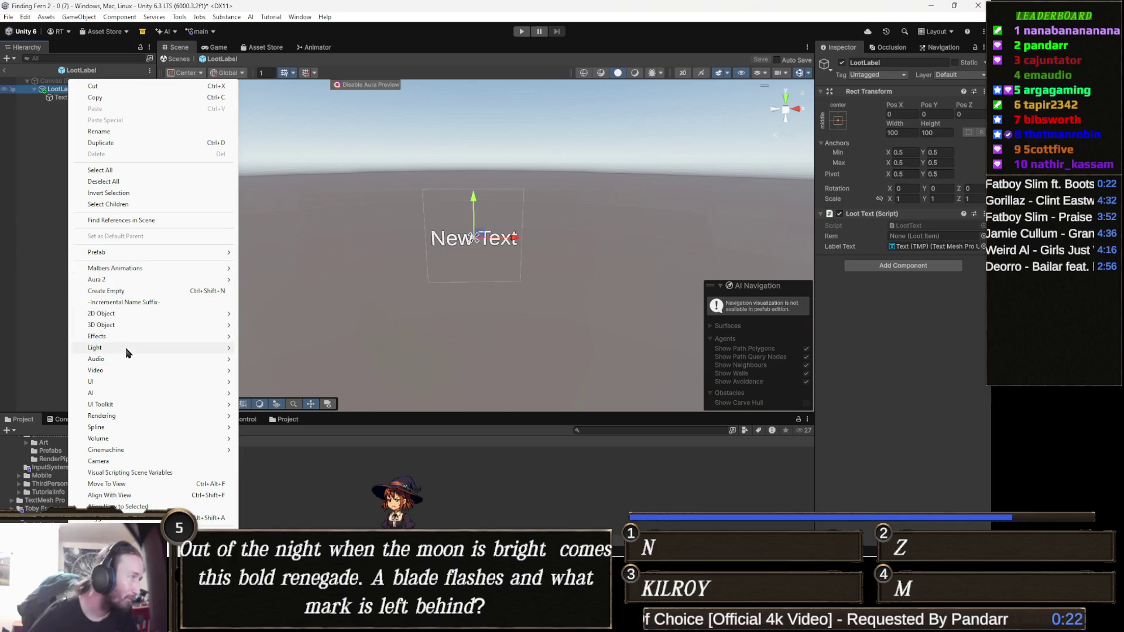
mouse_move(175, 383)
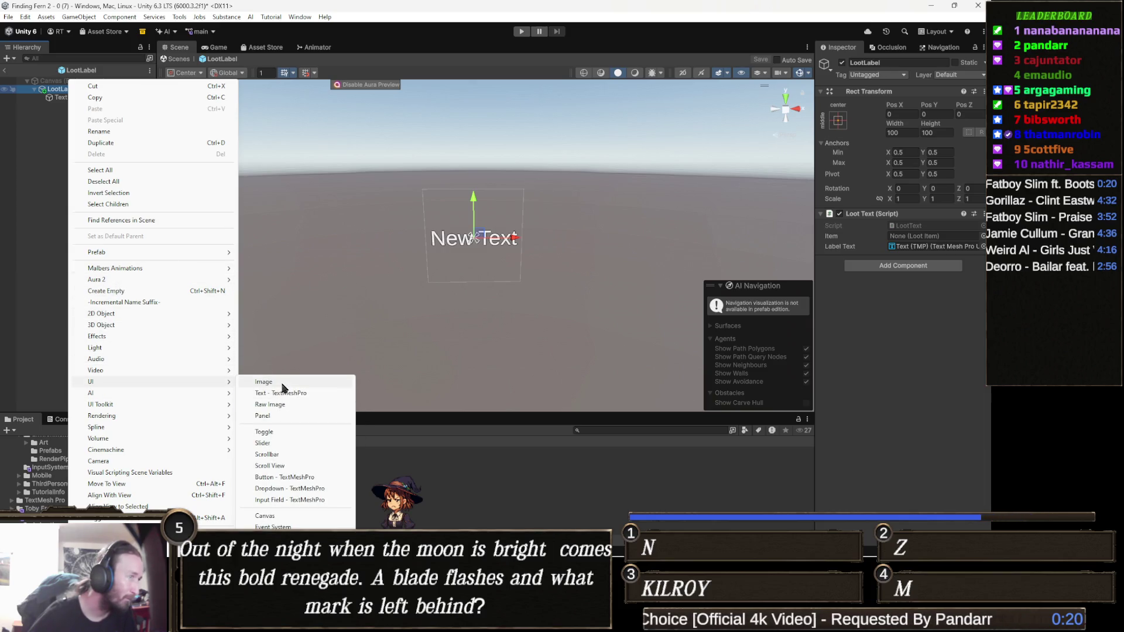
click(285, 388)
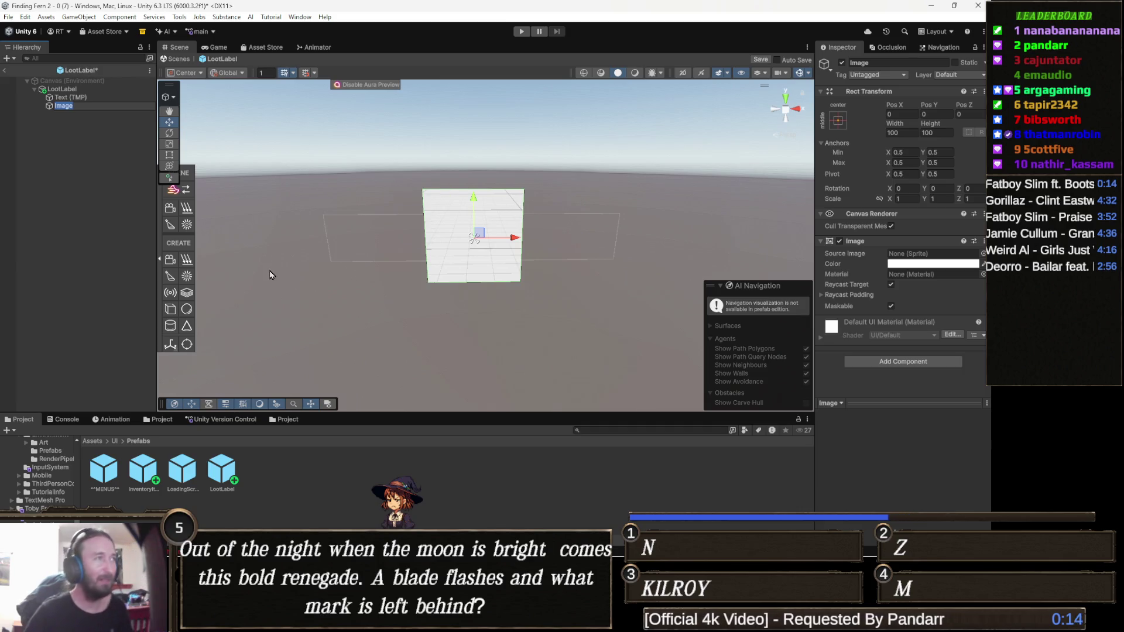
Rename the new image BG and order it above Text (TMP).
text(BG)
key(Return)
drag(88, 106, 91, 97)
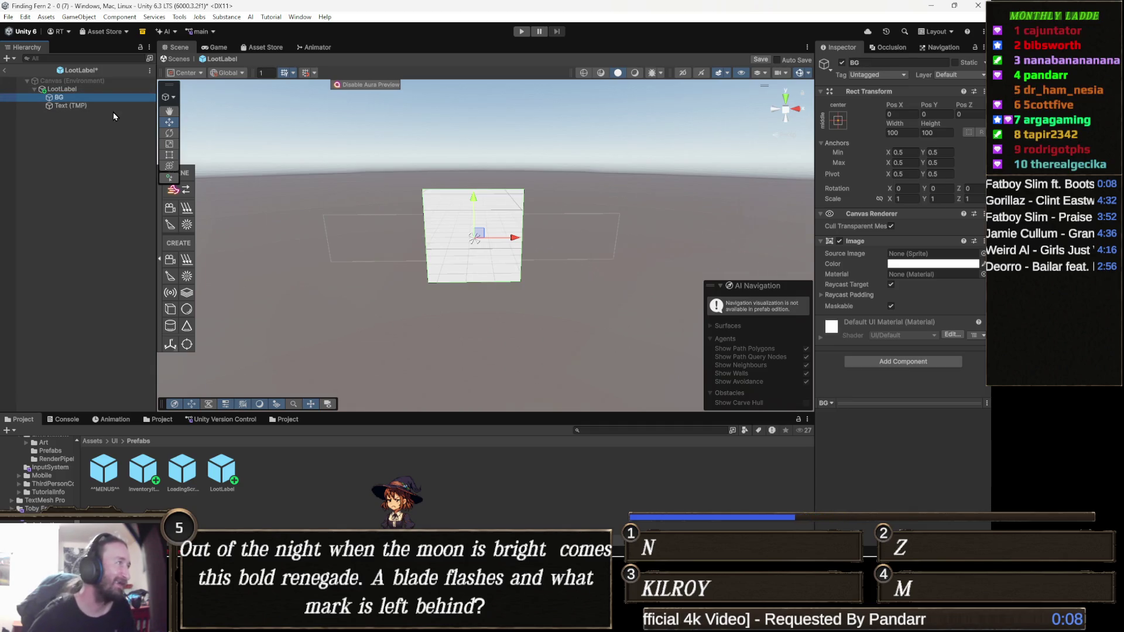
drag(570, 265, 536, 261)
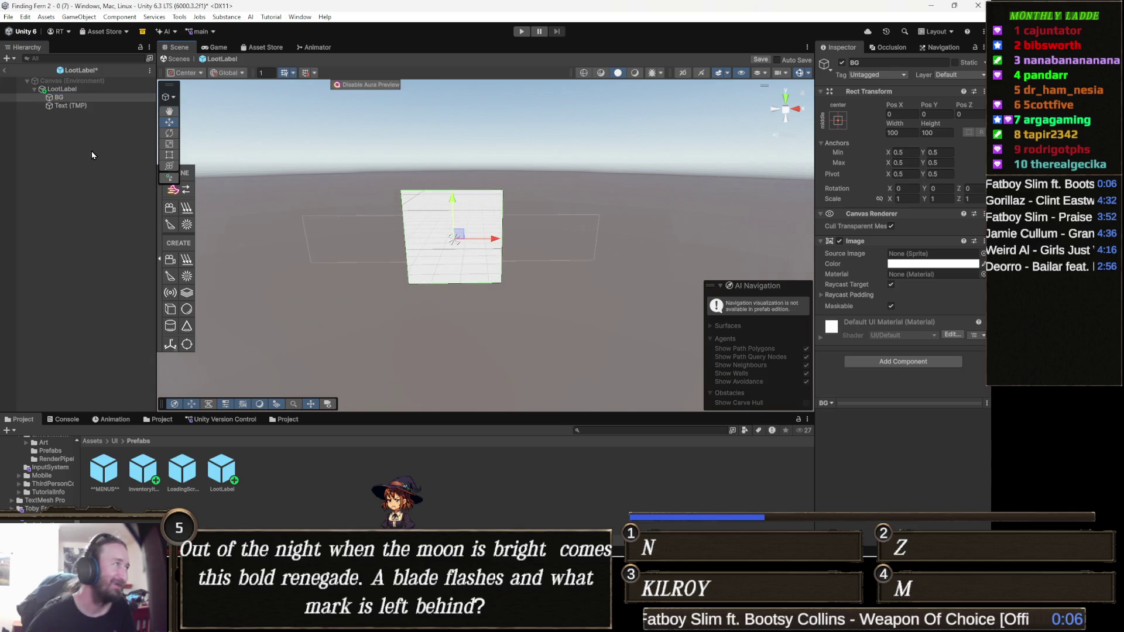
click(105, 106)
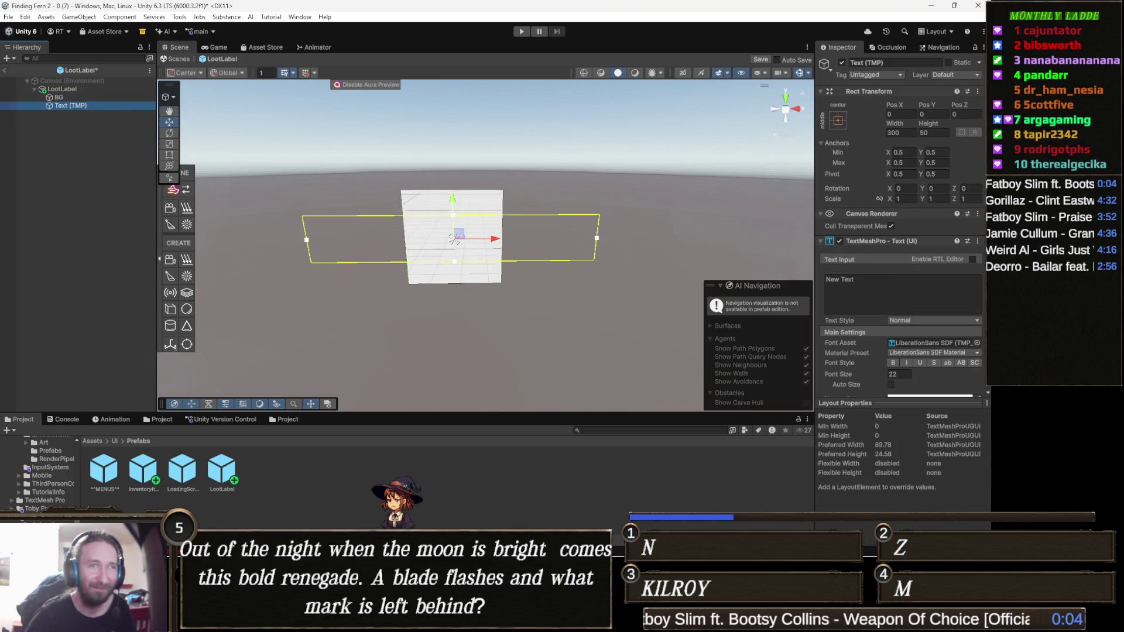
Drag Text (TMP) onto BG so it becomes BG's child.
click(106, 98)
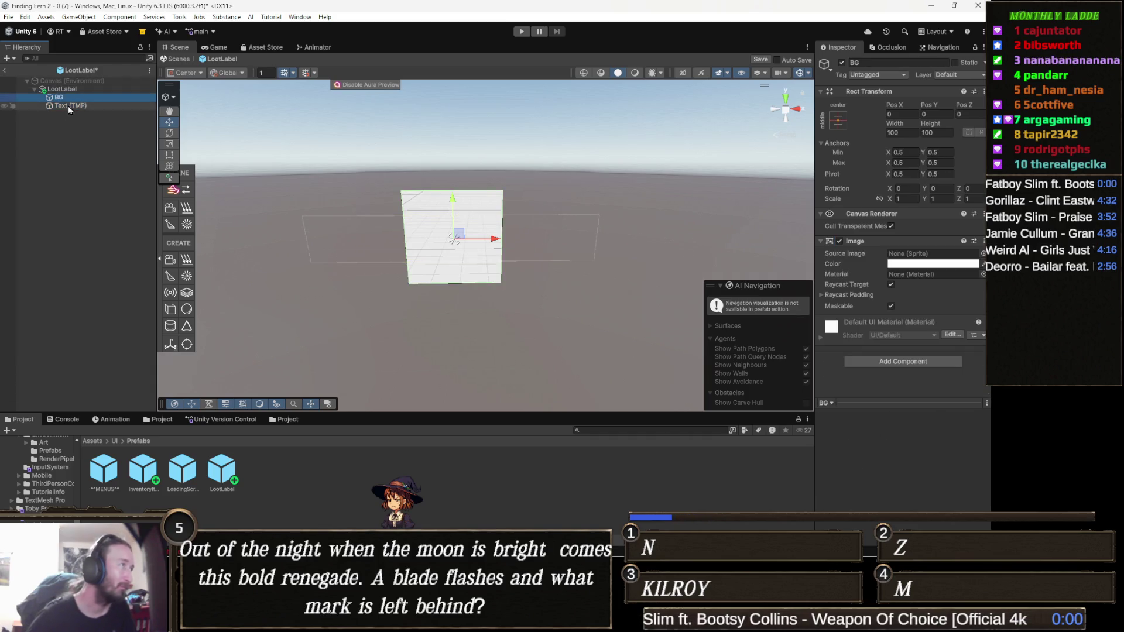
click(63, 107)
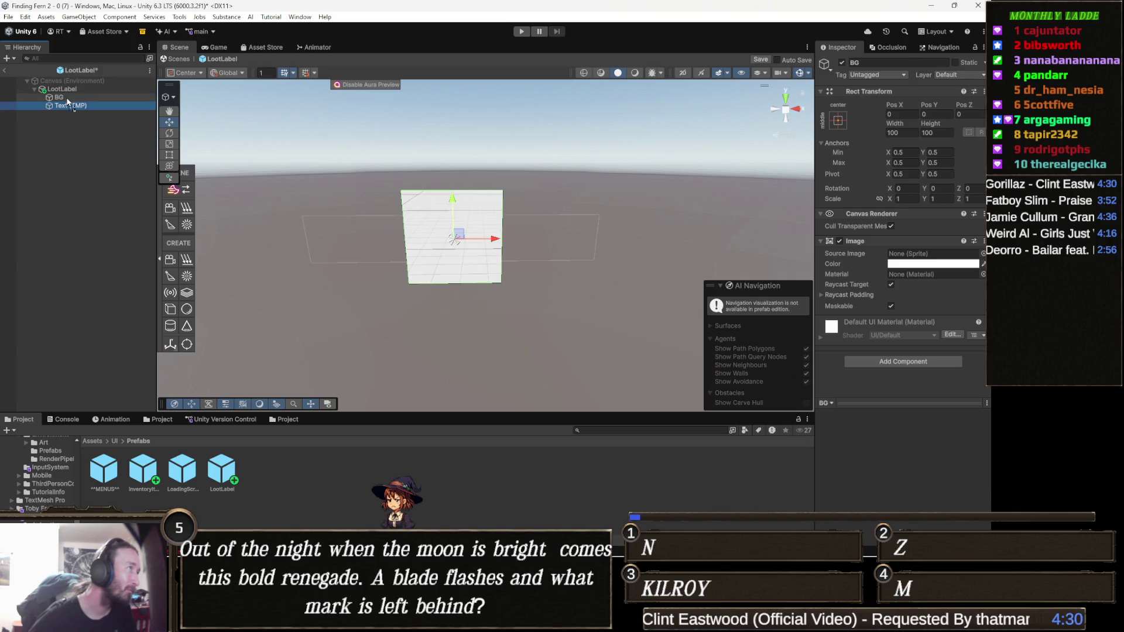
drag(63, 105, 68, 99)
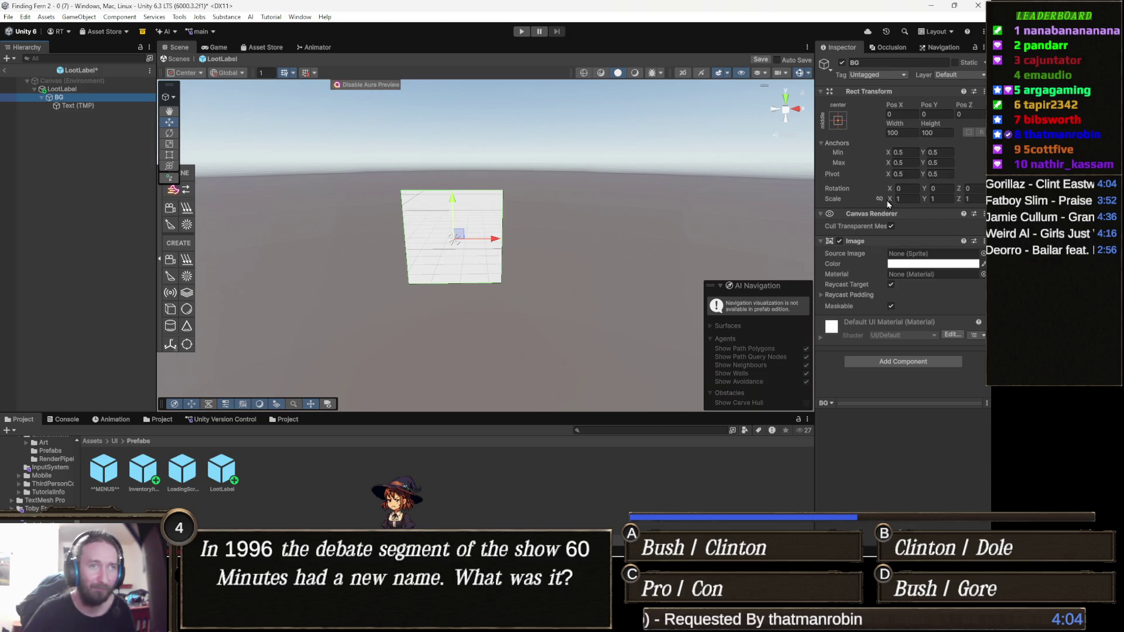
click(982, 253)
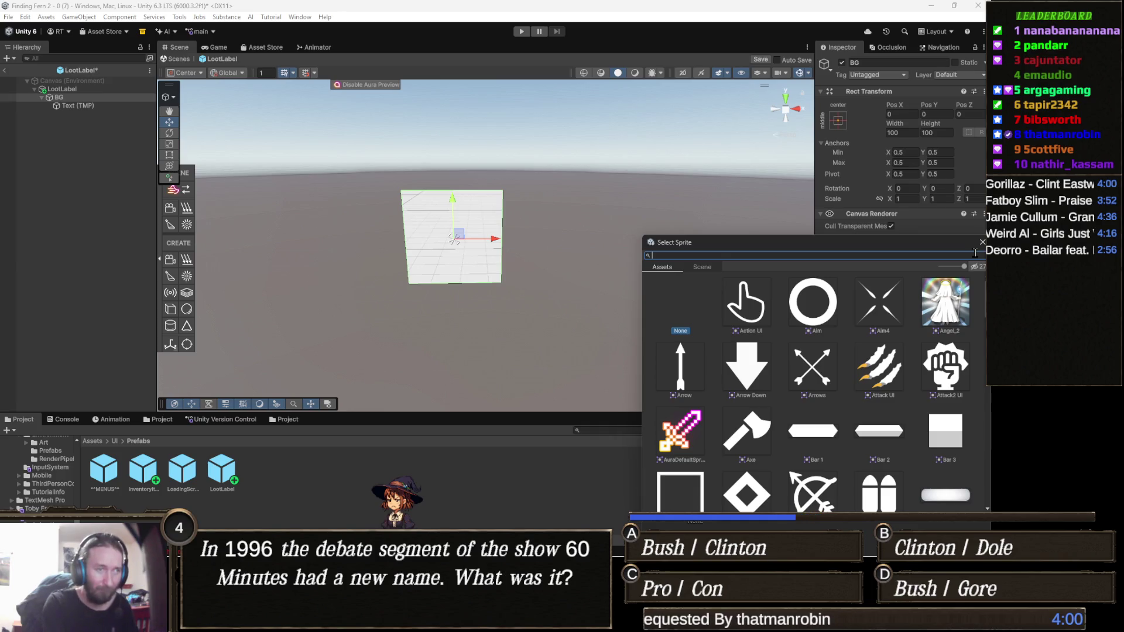
Set BG's Source Image to the Bar 2 hexagon sprite.
text(bar)
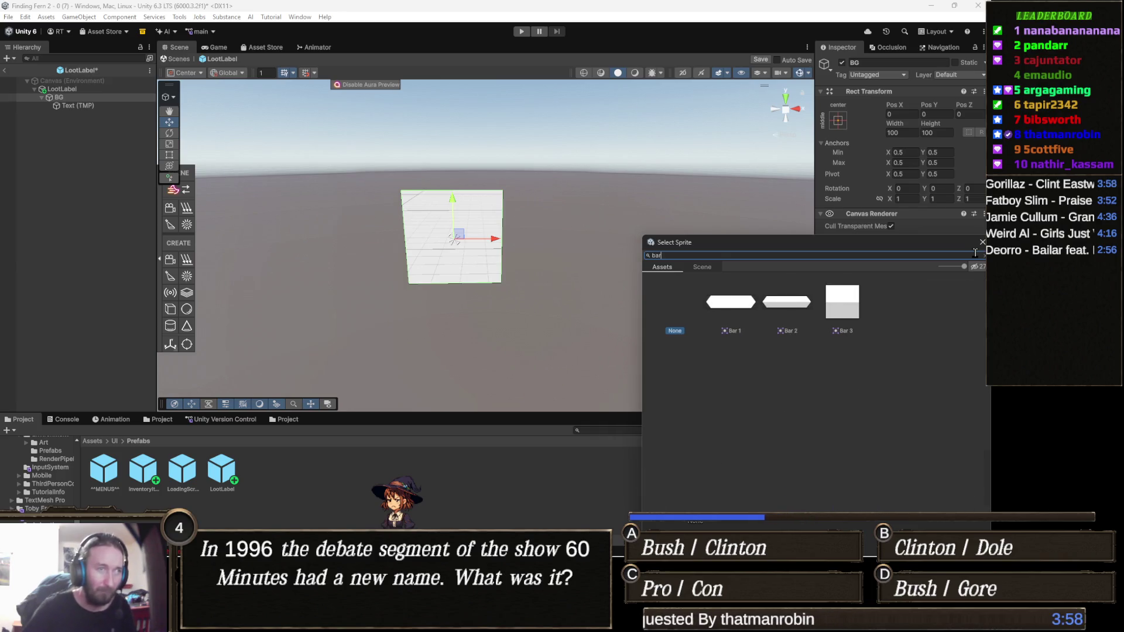
click(785, 308)
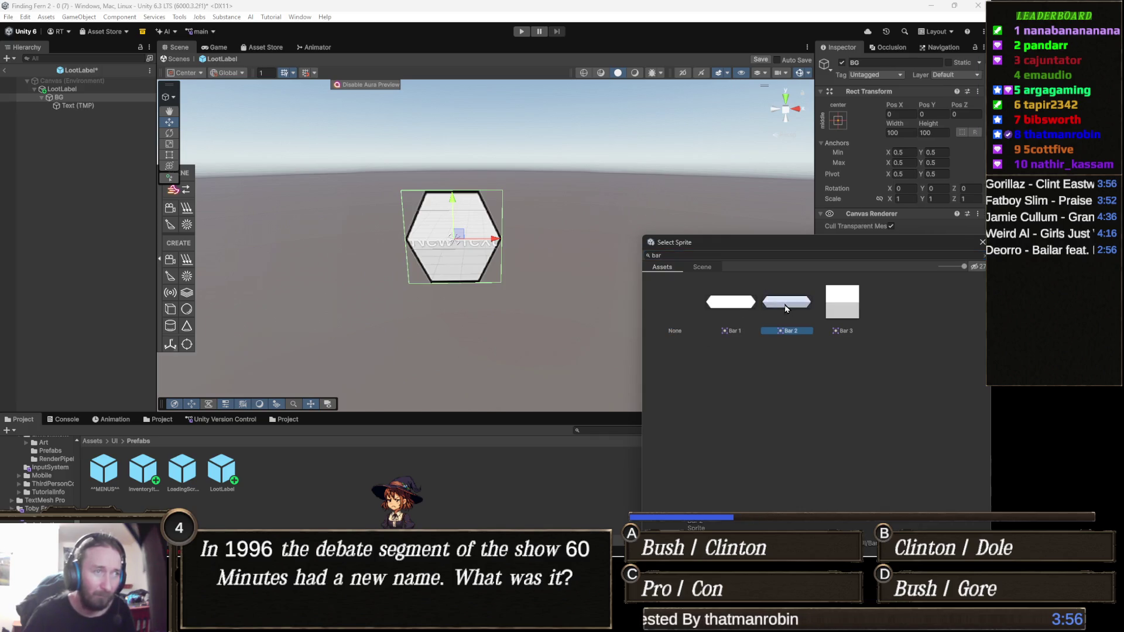
key(Return)
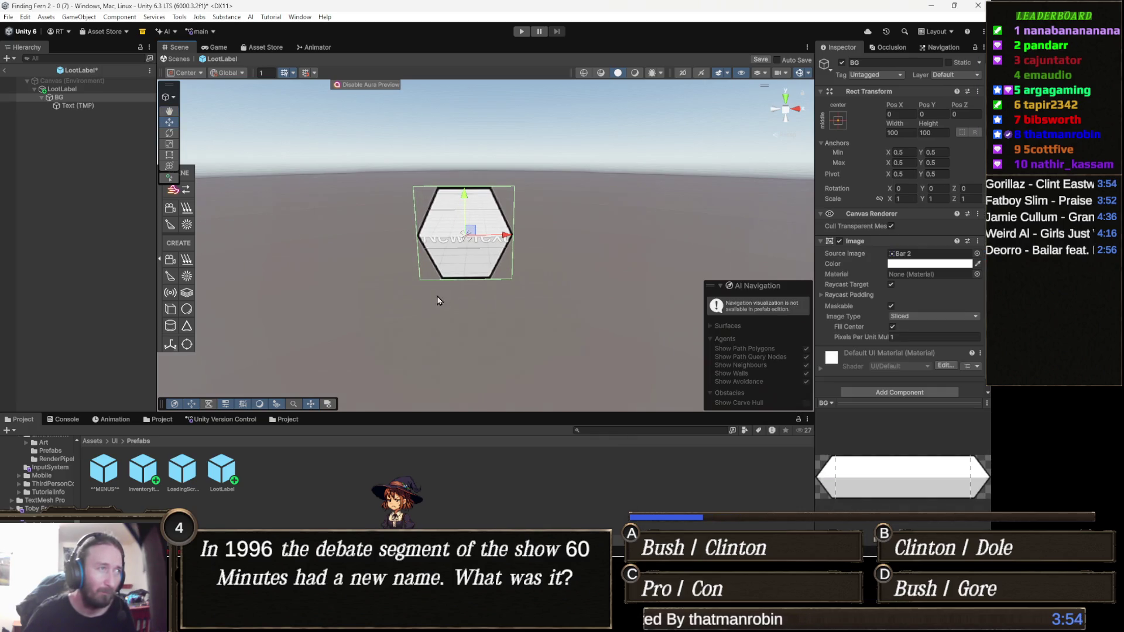
Tint BG black with alpha lowered to 174 for semi-transparency.
click(936, 264)
drag(943, 319, 958, 351)
drag(409, 256, 435, 254)
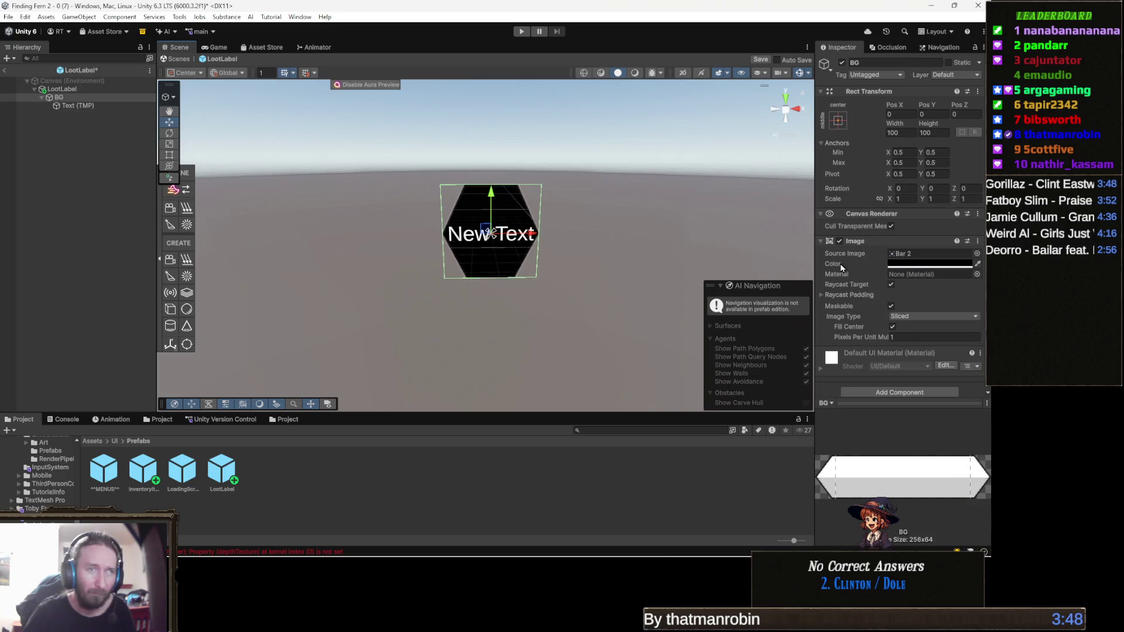
click(929, 264)
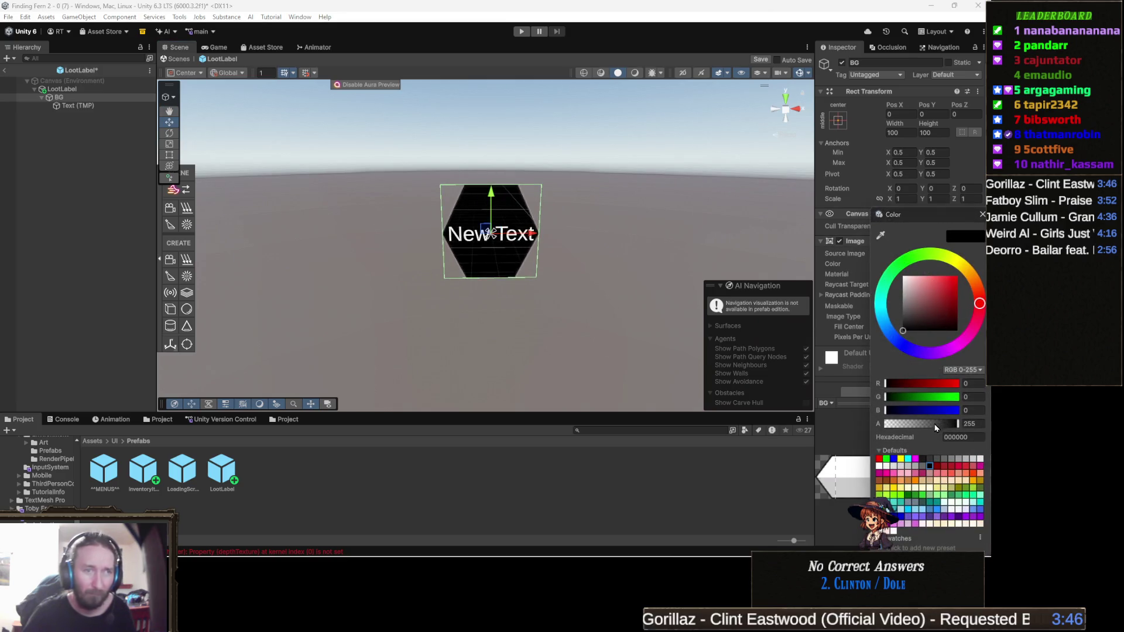
drag(937, 424, 935, 424)
drag(559, 273, 571, 292)
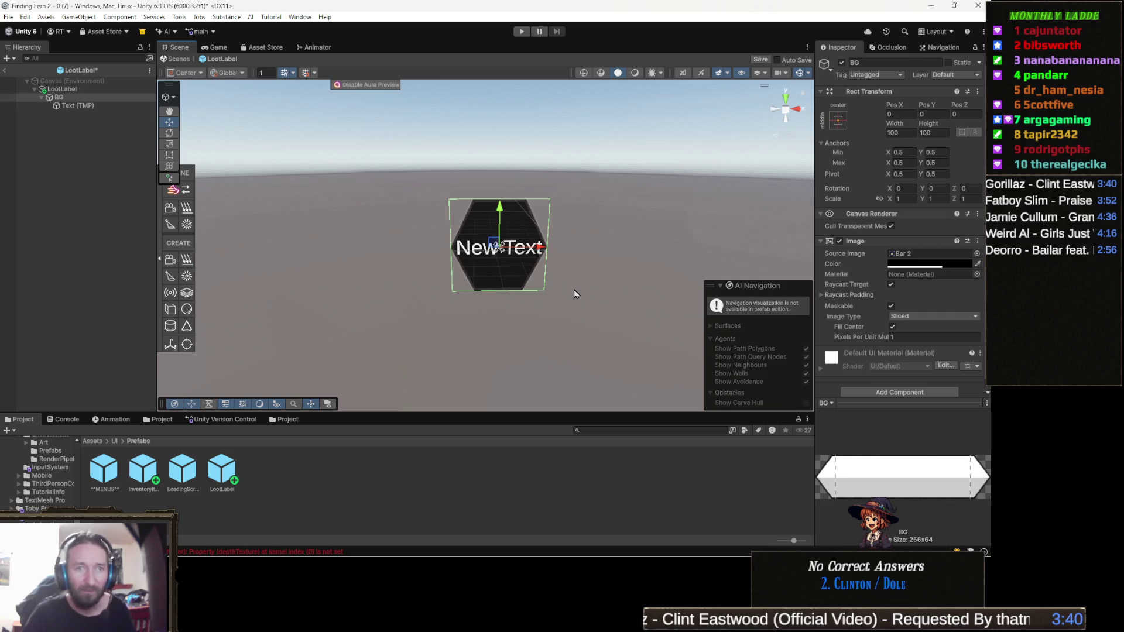
drag(579, 300, 585, 311)
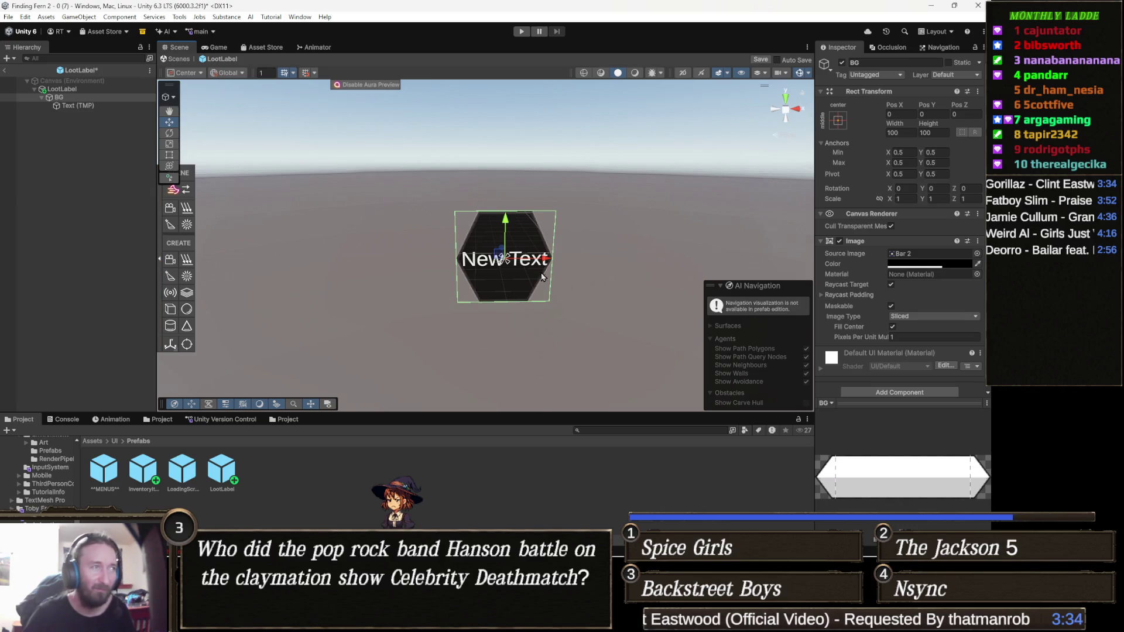
drag(544, 242, 527, 237)
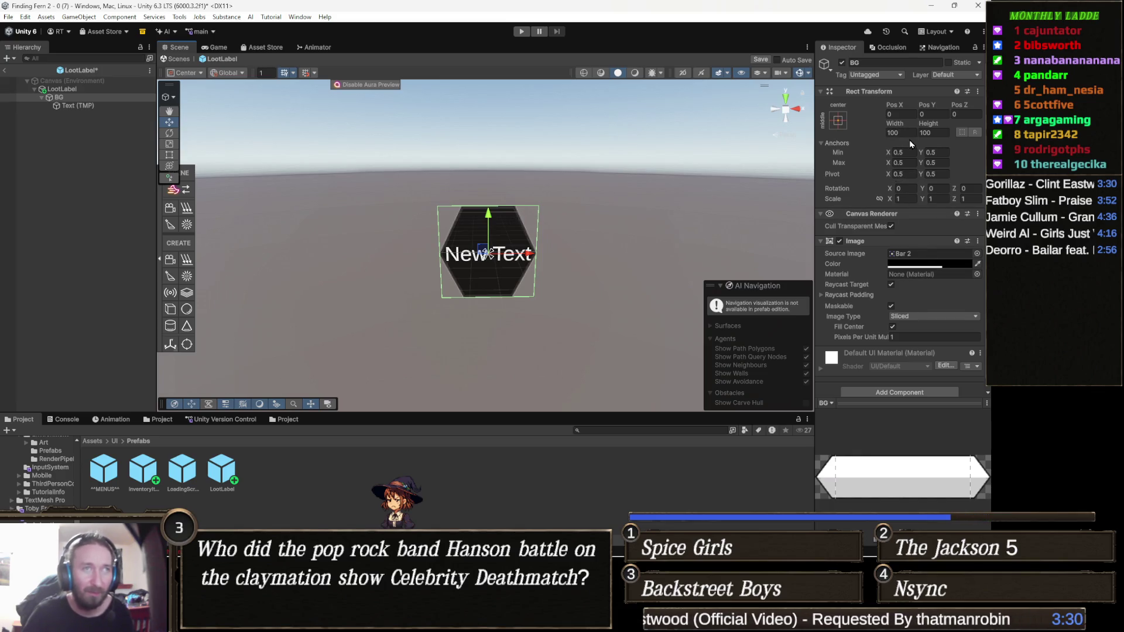
Set BG's Rect Transform height to 34 and add a Content Size Fitter component.
click(934, 134)
text(34)
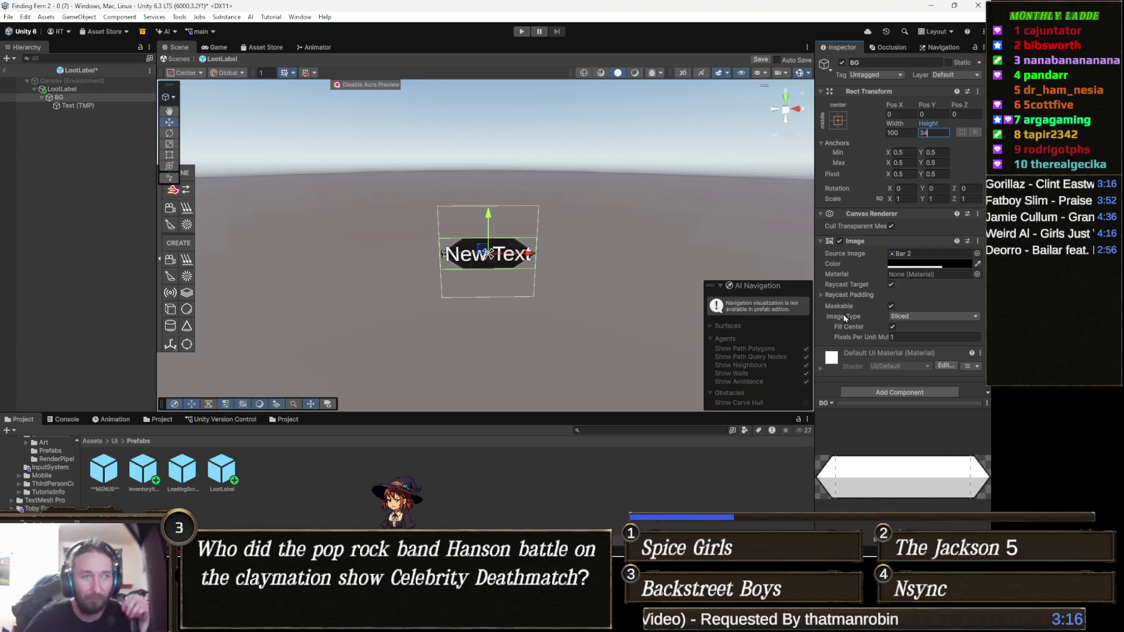
click(899, 391)
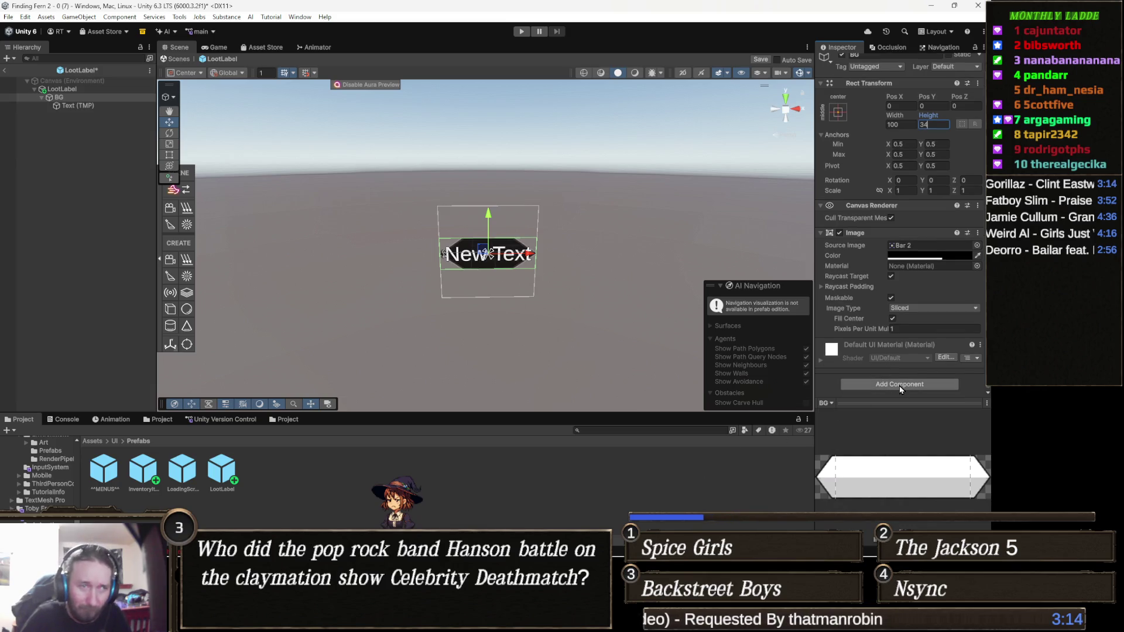
text(loot)
key(BackSpace)
key(BackSpace)
key(BackSpace)
text(contents)
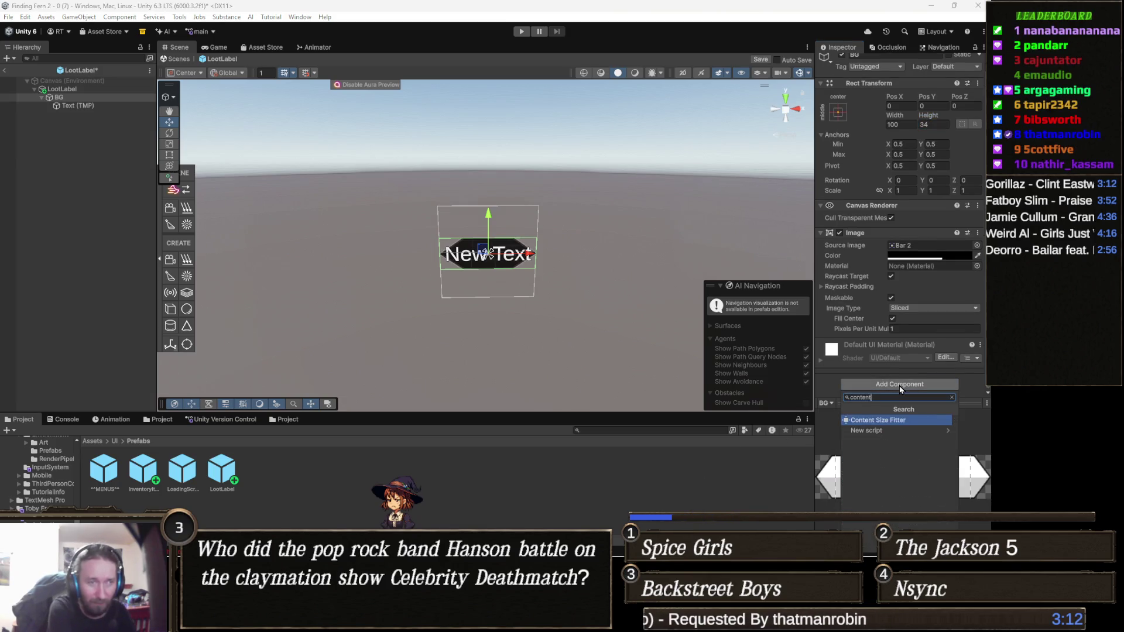
key(Return)
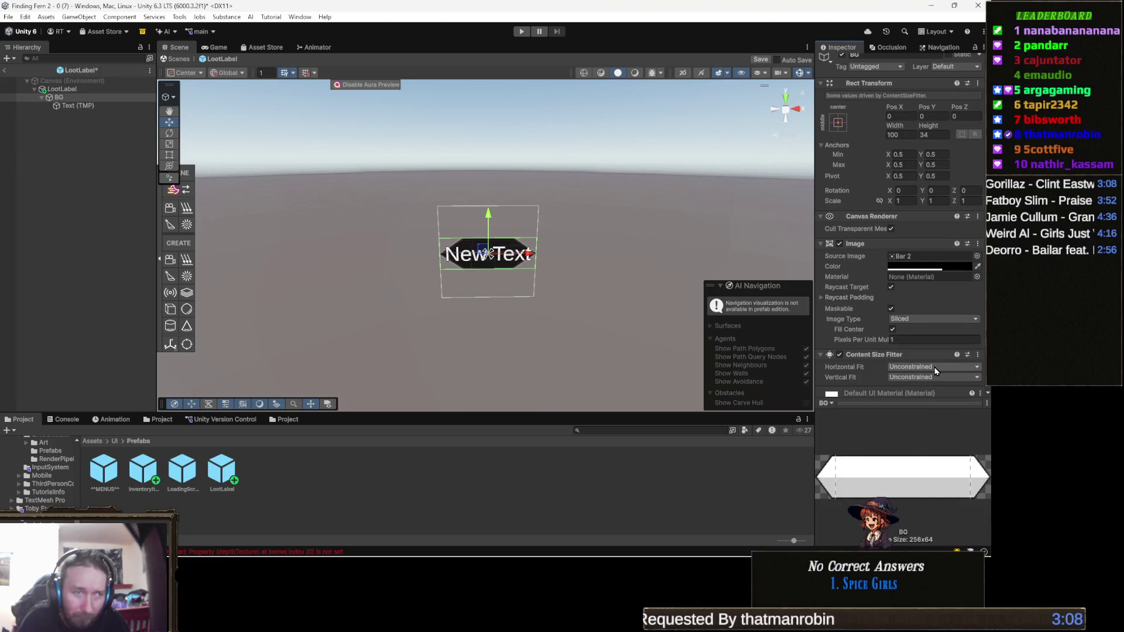
click(936, 368)
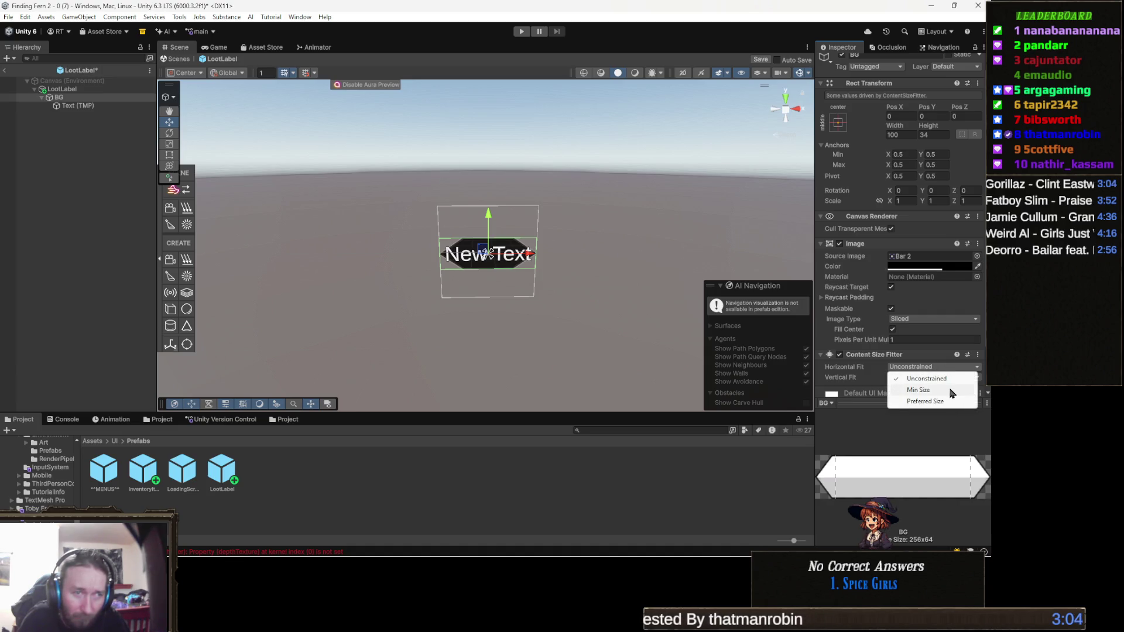
click(927, 403)
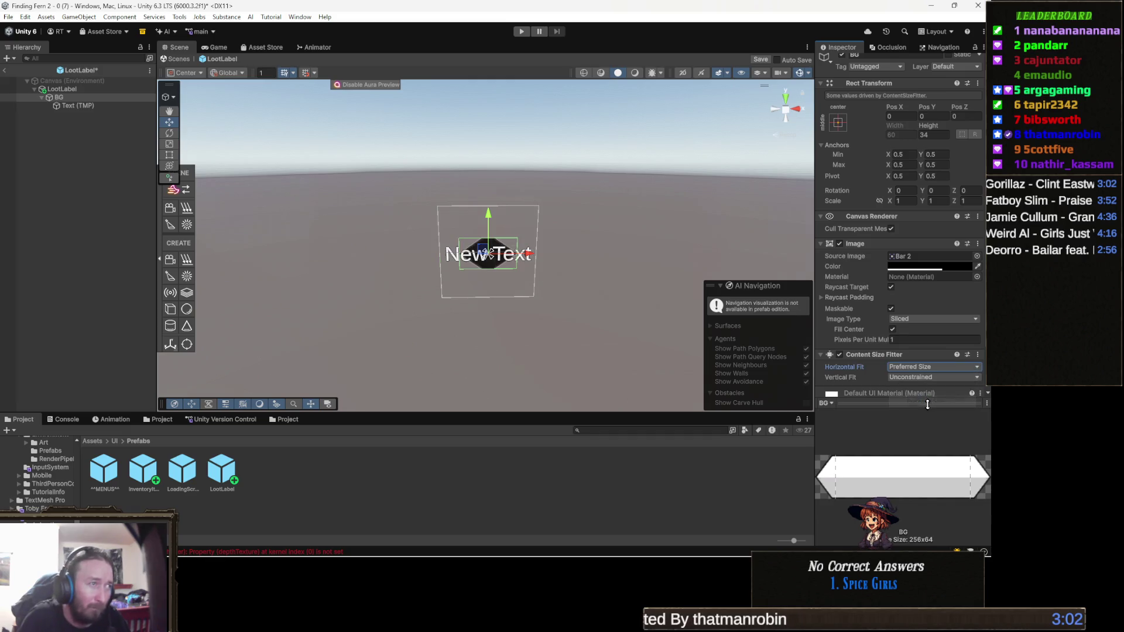
click(936, 367)
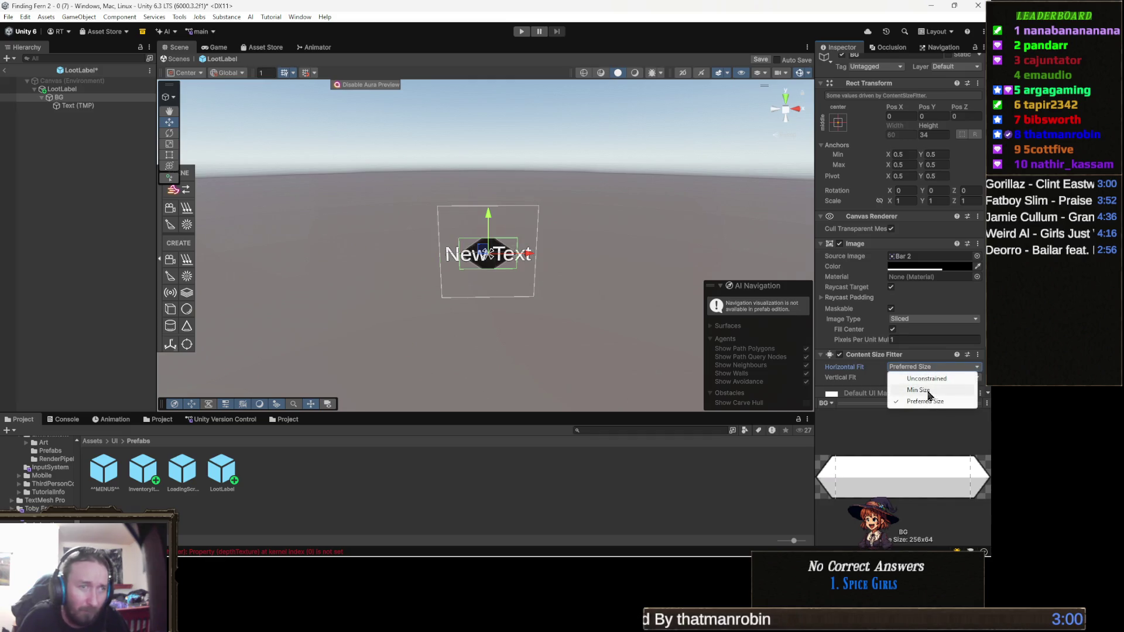
click(930, 389)
click(933, 367)
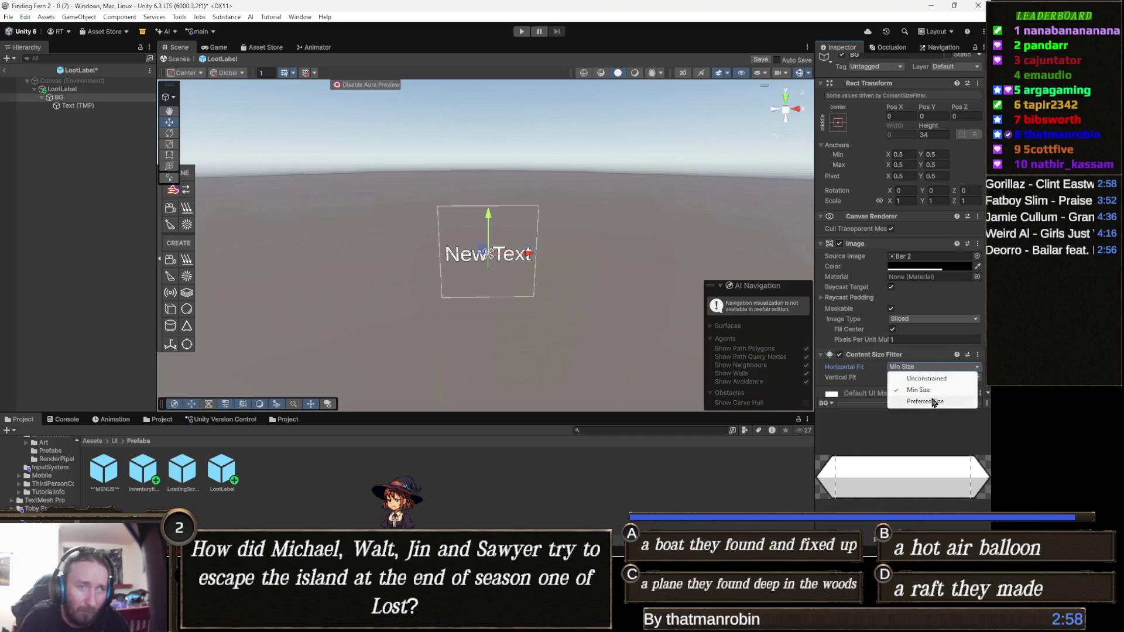
click(931, 403)
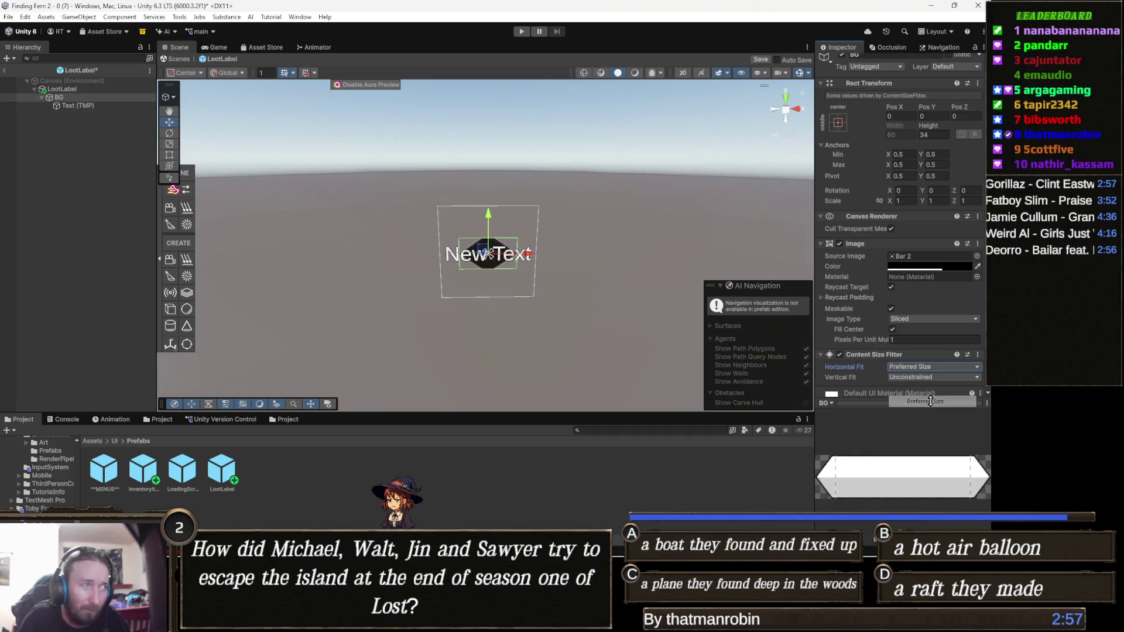
click(86, 106)
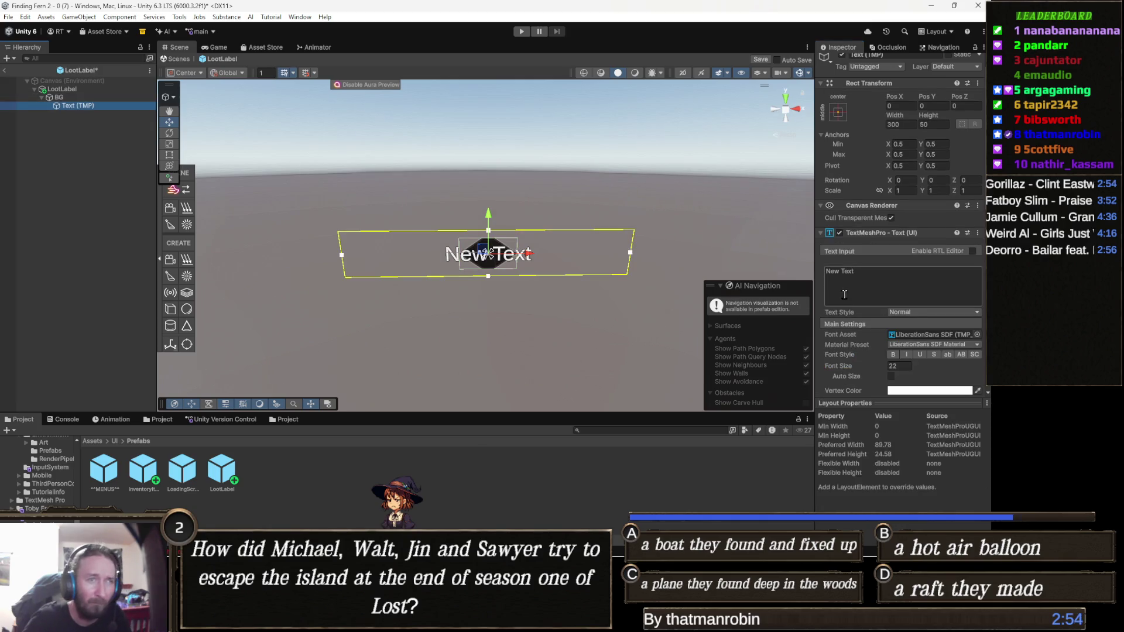
click(896, 283)
click(888, 274)
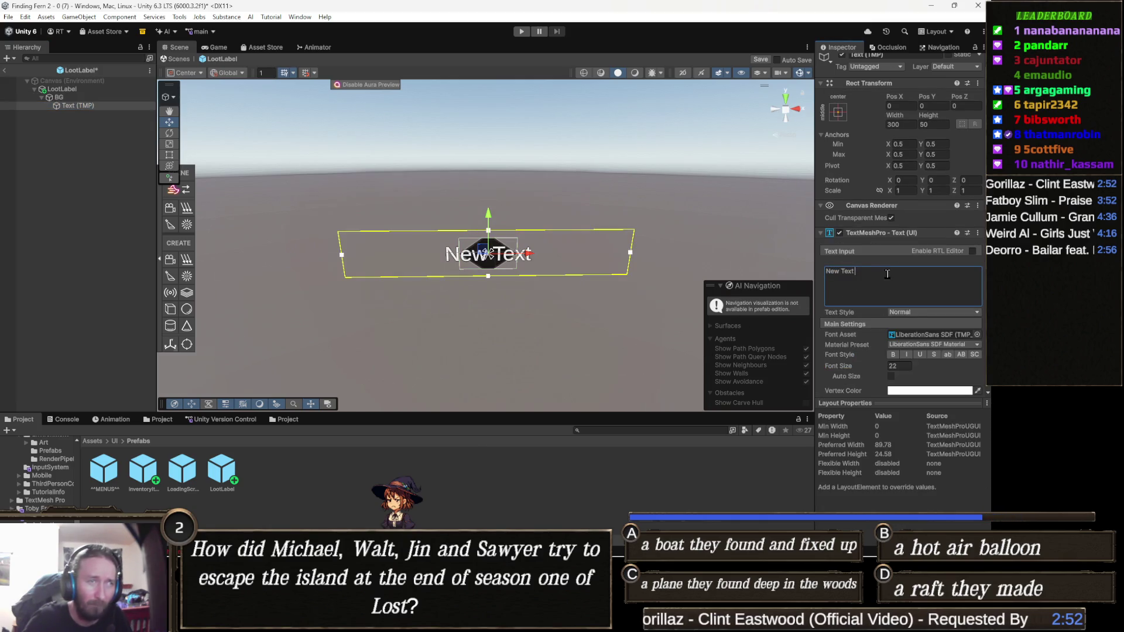
text( gdgdg)
click(481, 250)
key(ctrl+z)
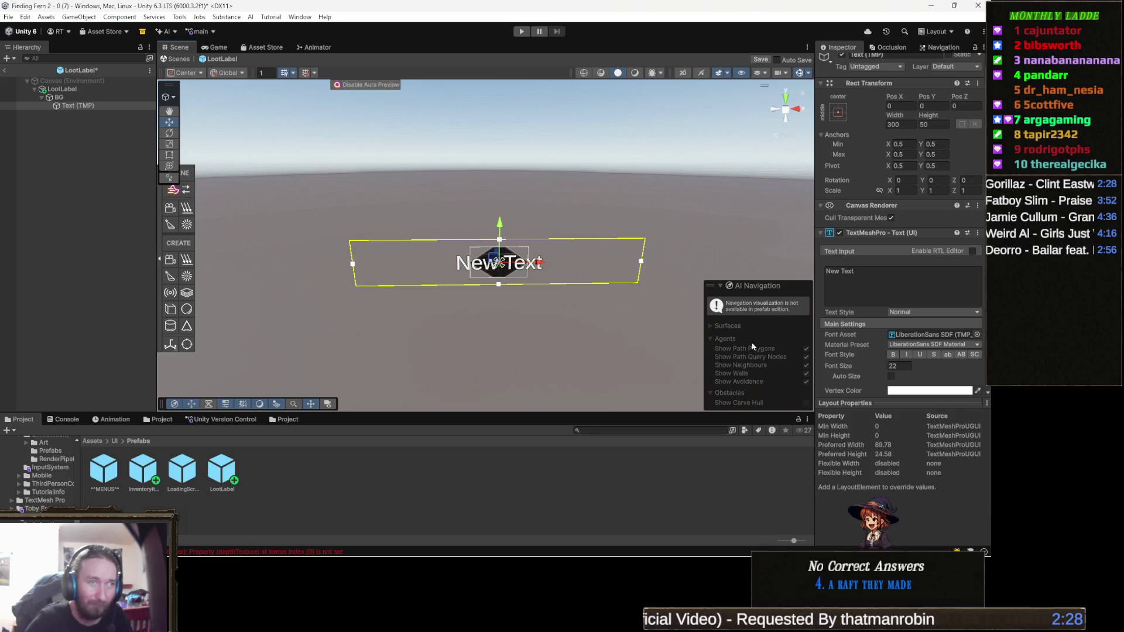
click(70, 98)
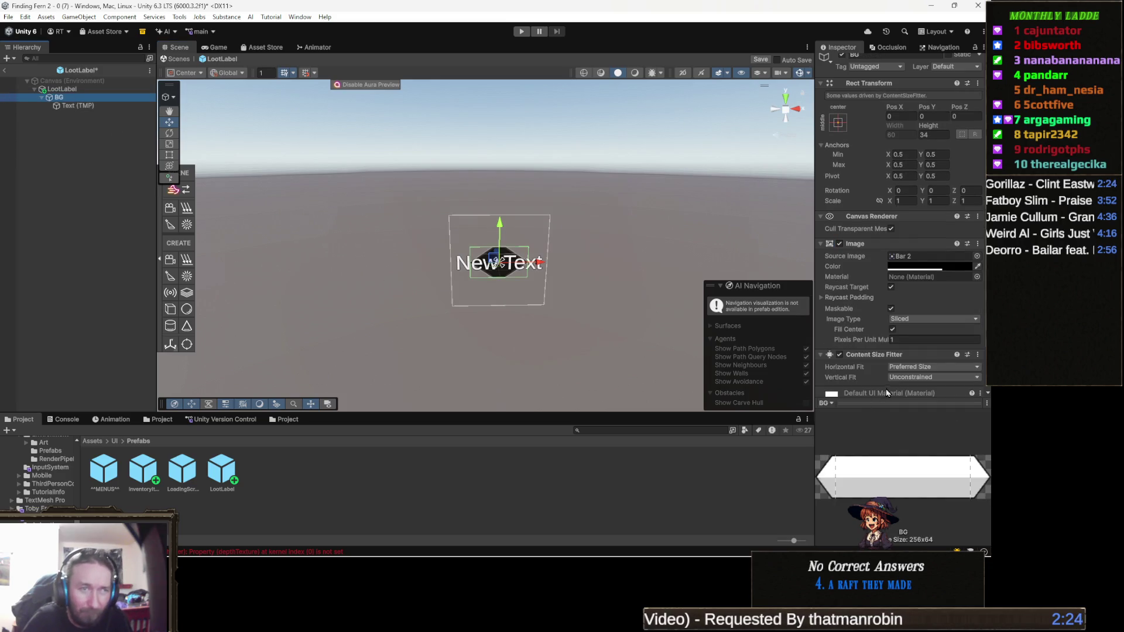
scroll(911, 395, down, 2)
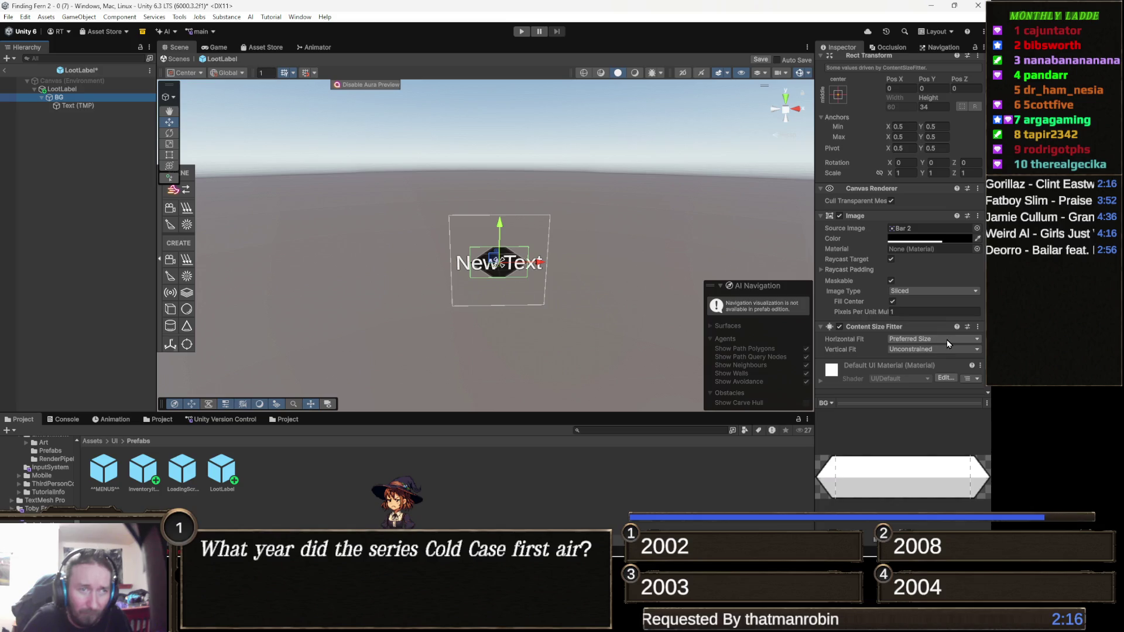
click(947, 340)
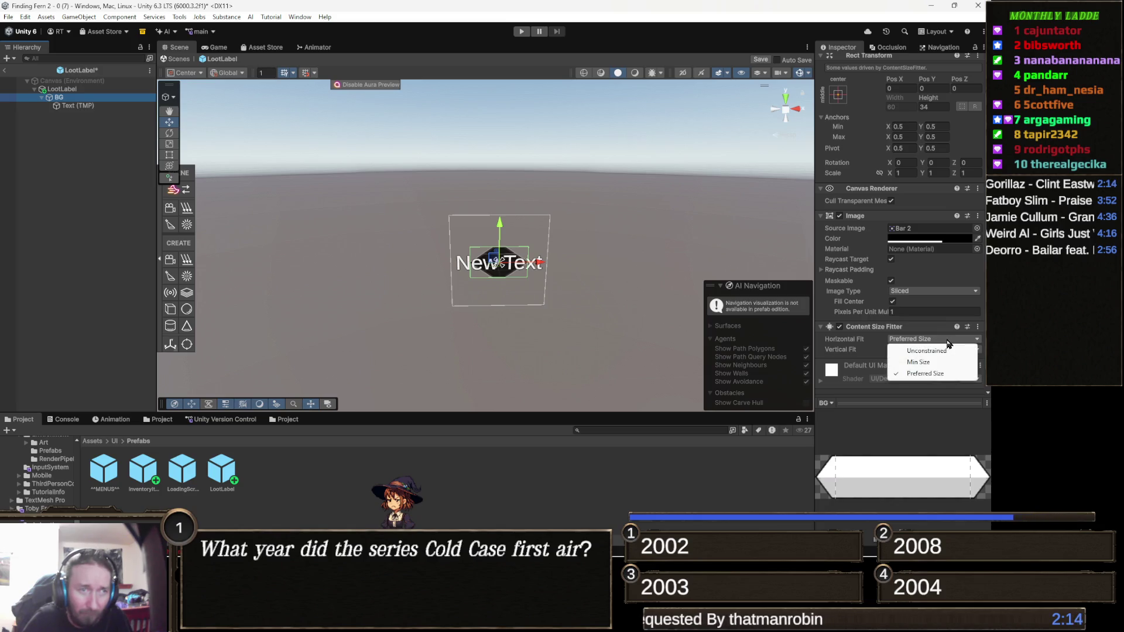
click(848, 345)
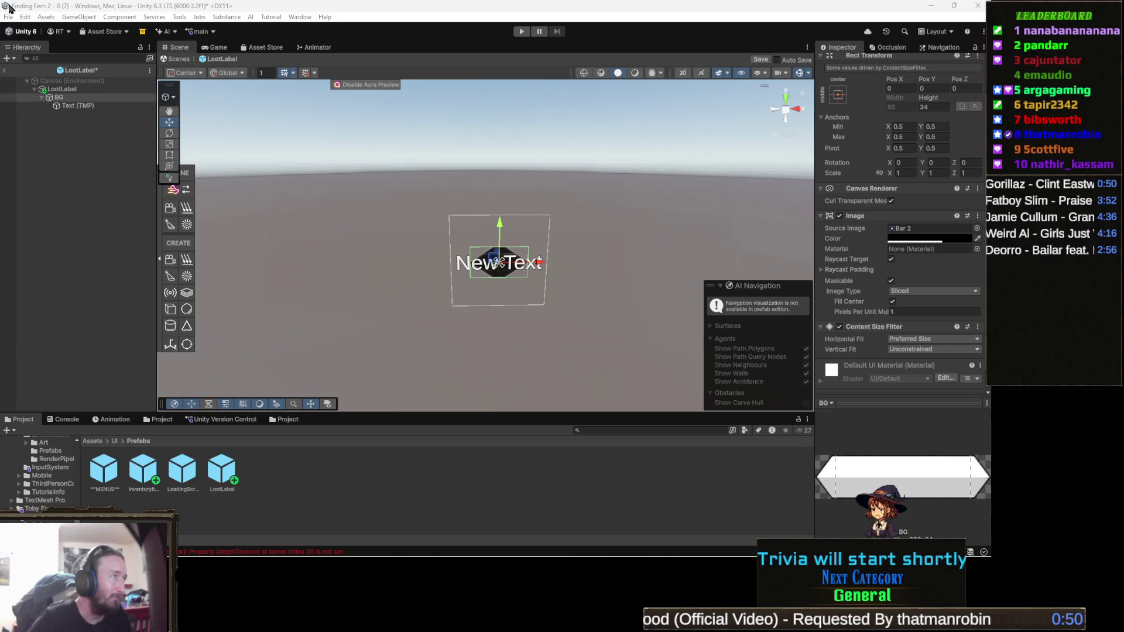
Add a Content Size Fitter to Text (TMP) with Horizontal Fit set to Preferred Size.
click(76, 105)
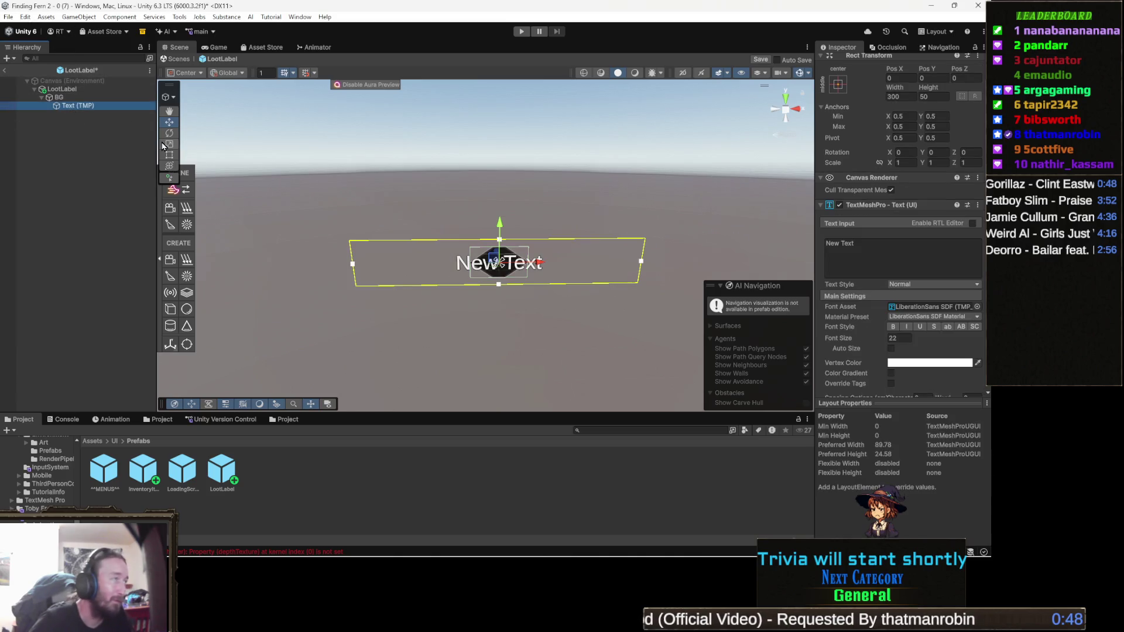
scroll(833, 351, down, 10)
scroll(831, 375, down, 2)
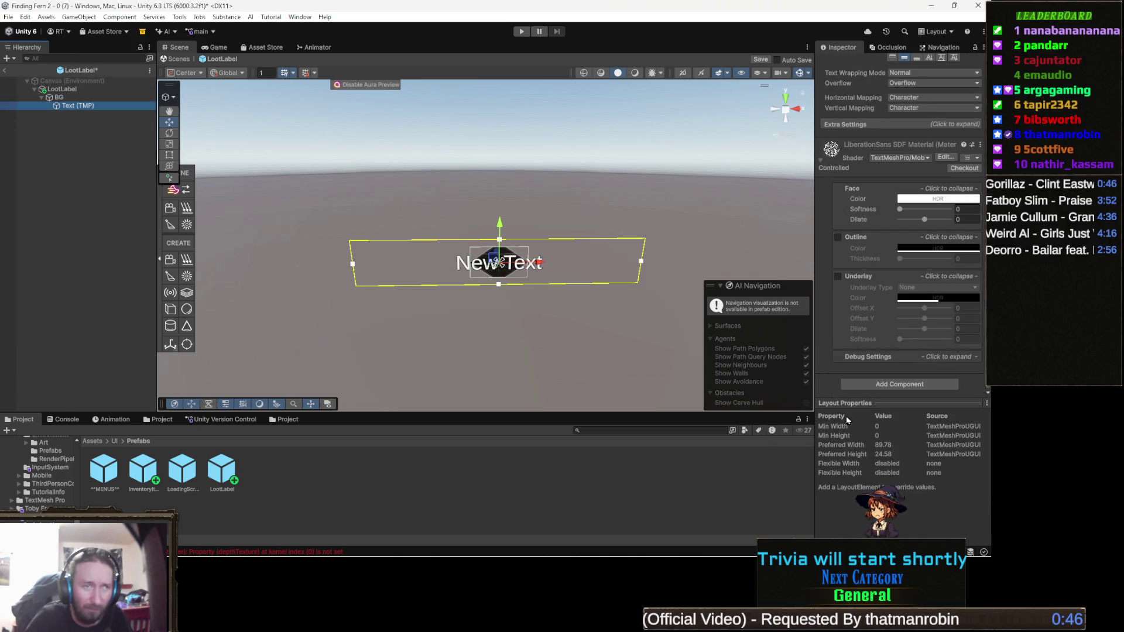
click(927, 385)
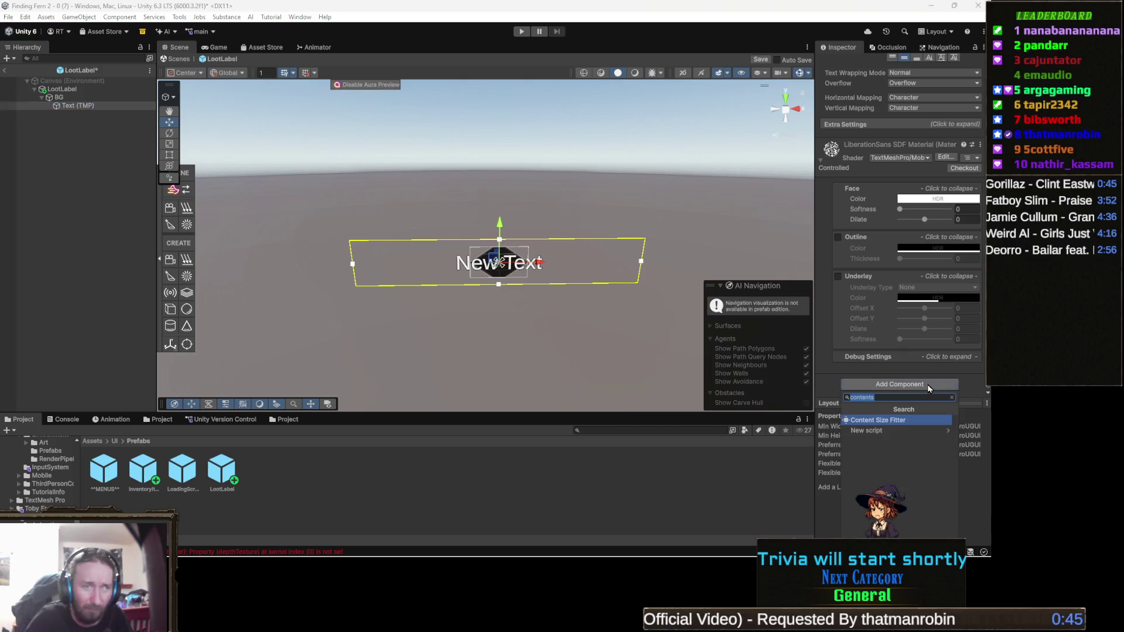
click(887, 420)
scroll(919, 353, up, 1)
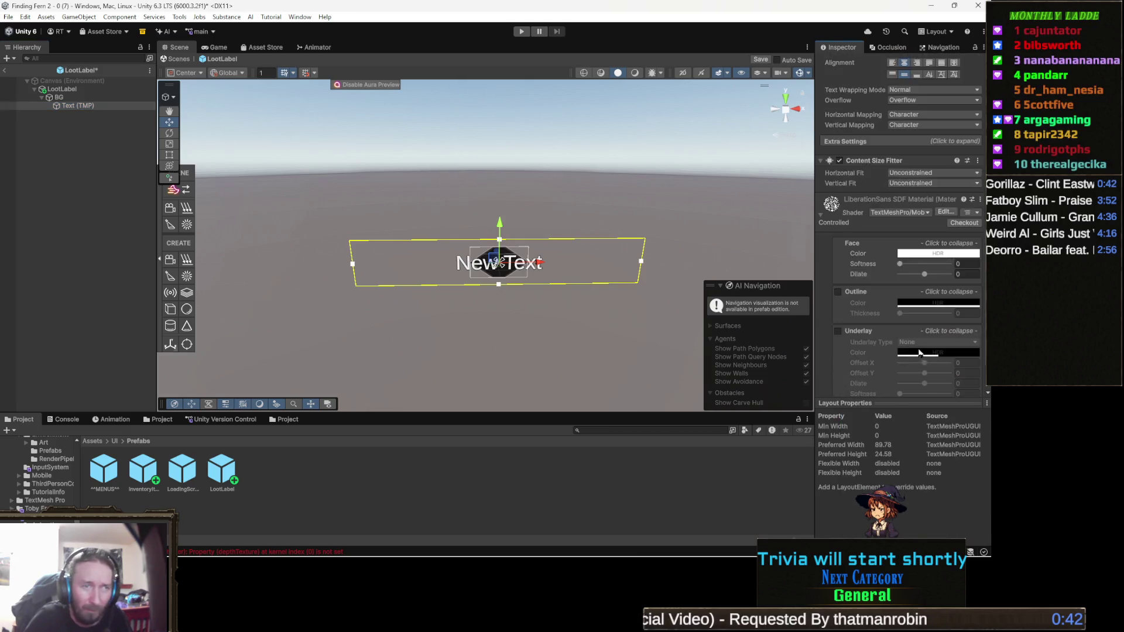
scroll(920, 331, up, 1)
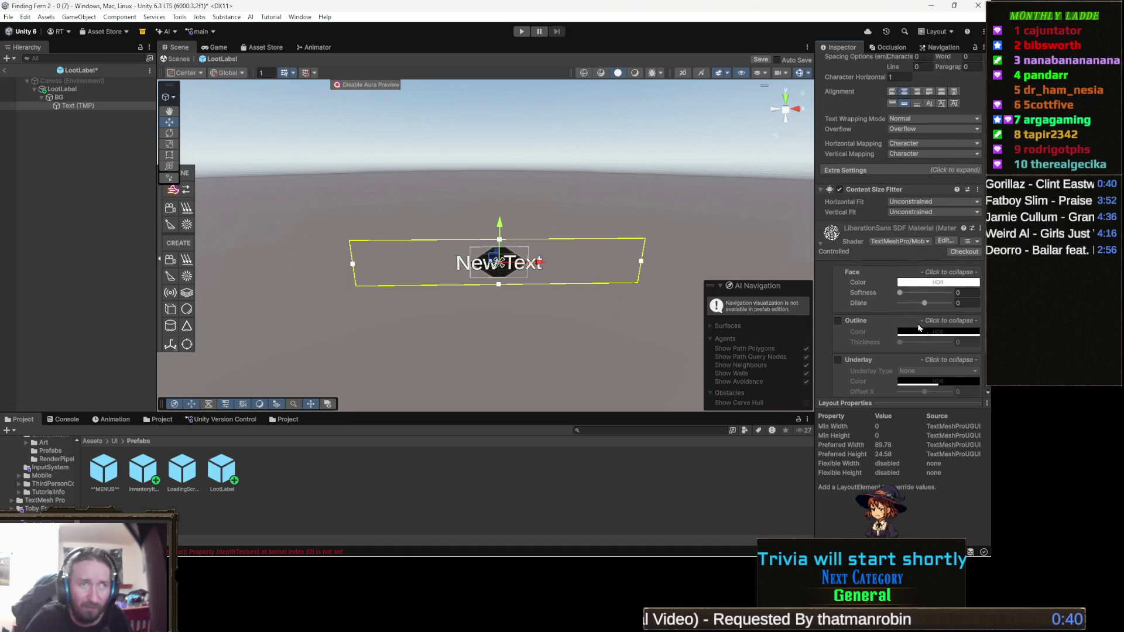
scroll(918, 325, up, 4)
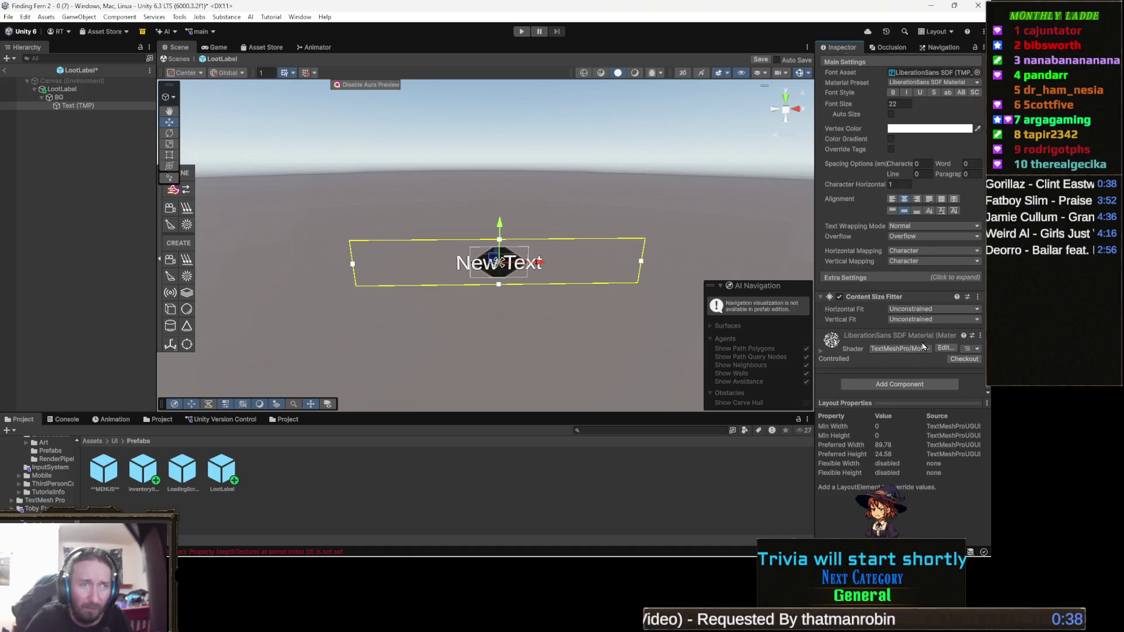
click(915, 319)
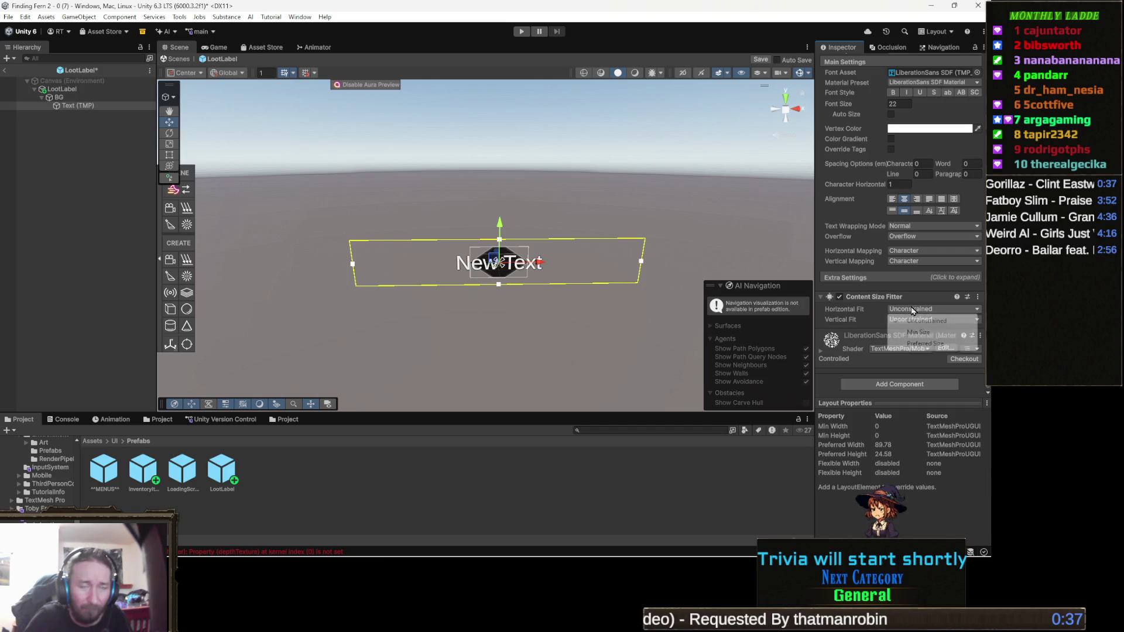
click(937, 344)
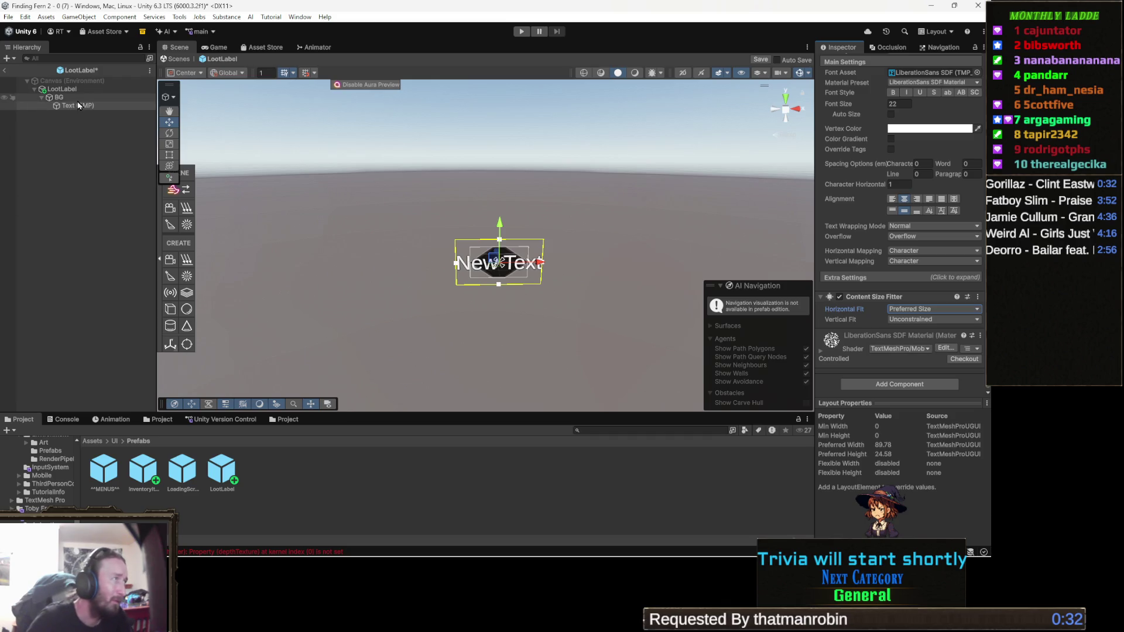
click(59, 97)
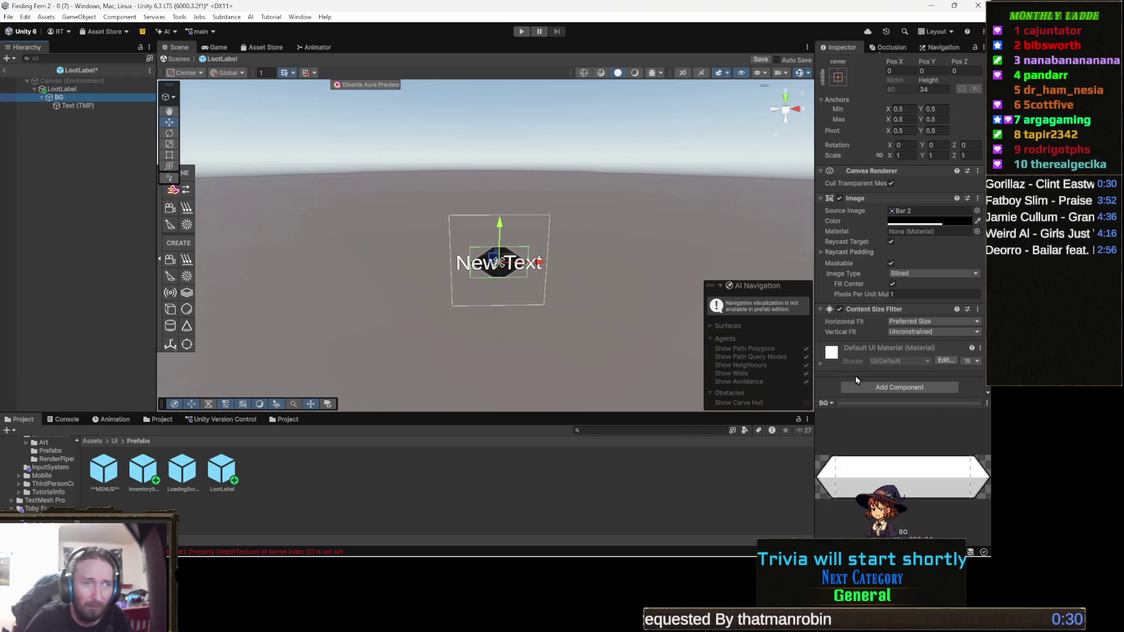
Add a Horizontal Layout Group component to BG.
click(905, 386)
text(horiz)
key(Return)
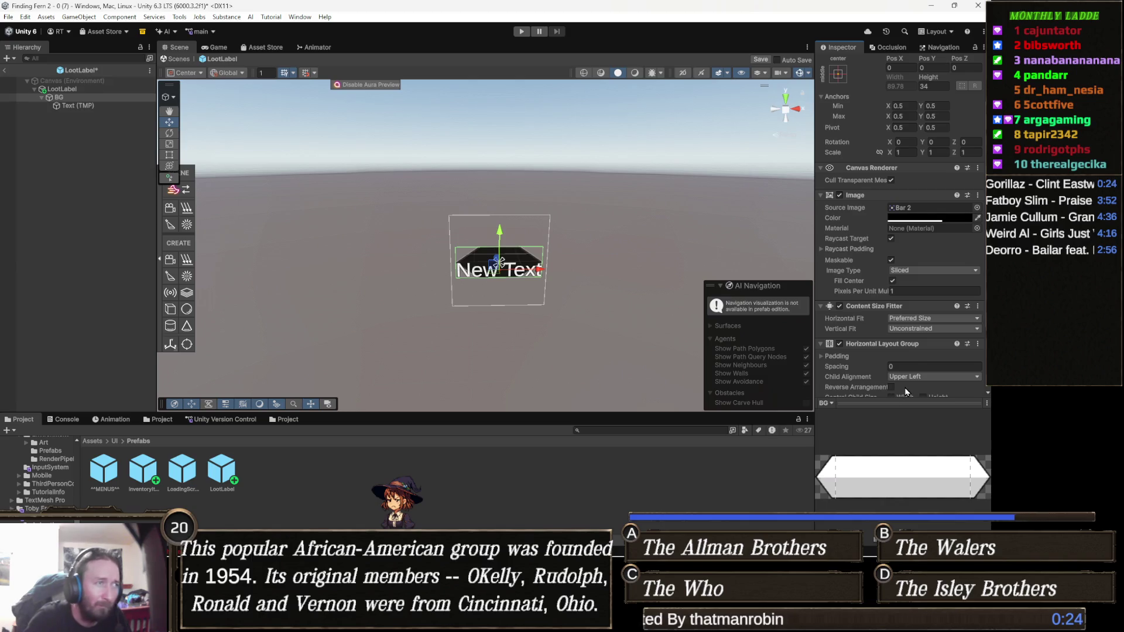
scroll(901, 389, down, 2)
scroll(878, 374, down, 1)
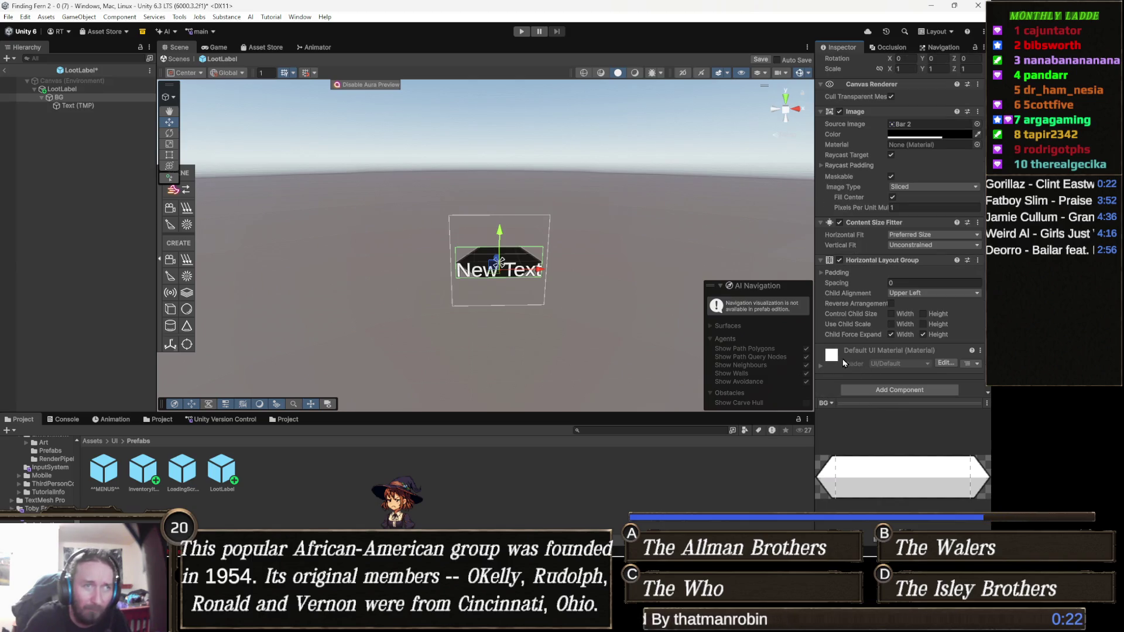
Add a second Content Size Fitter component to BG.
click(890, 389)
text(content)
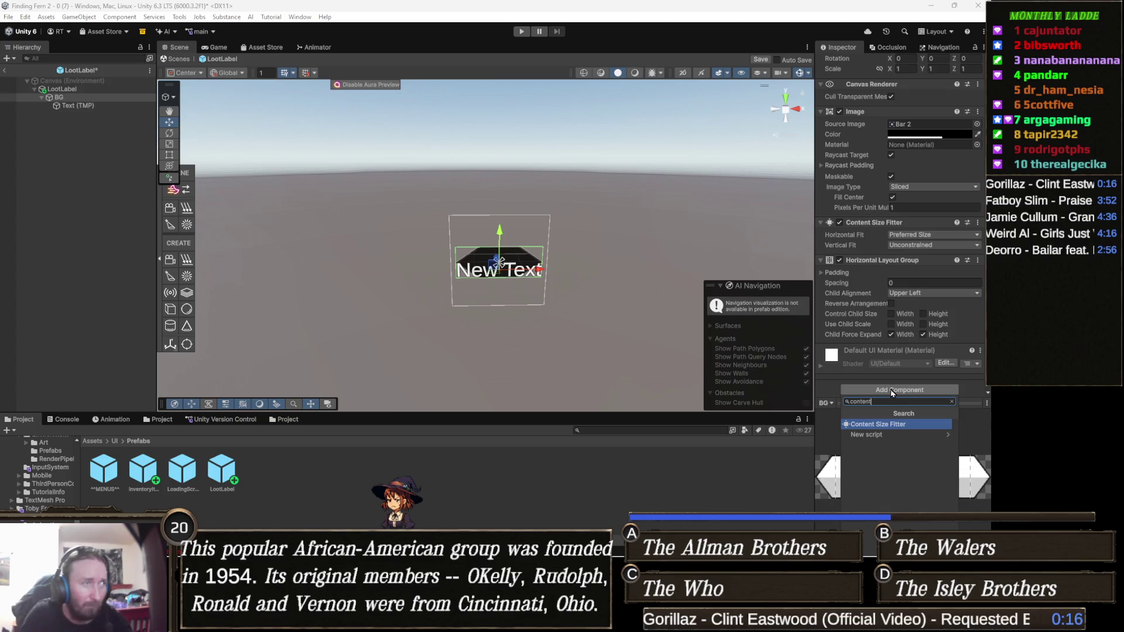
key(Return)
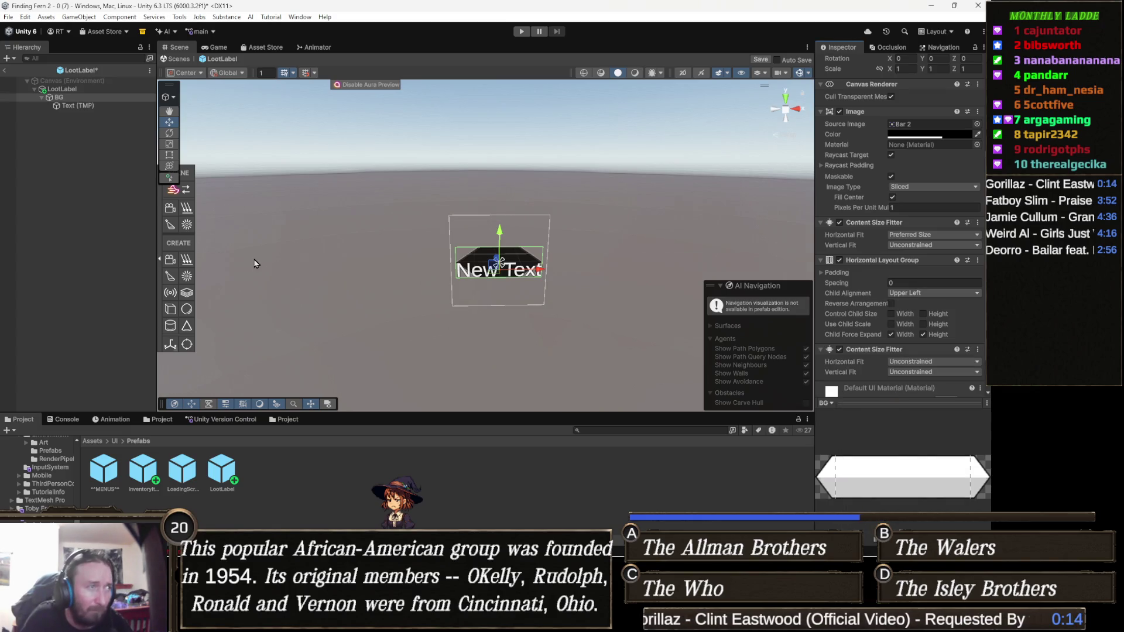
click(81, 106)
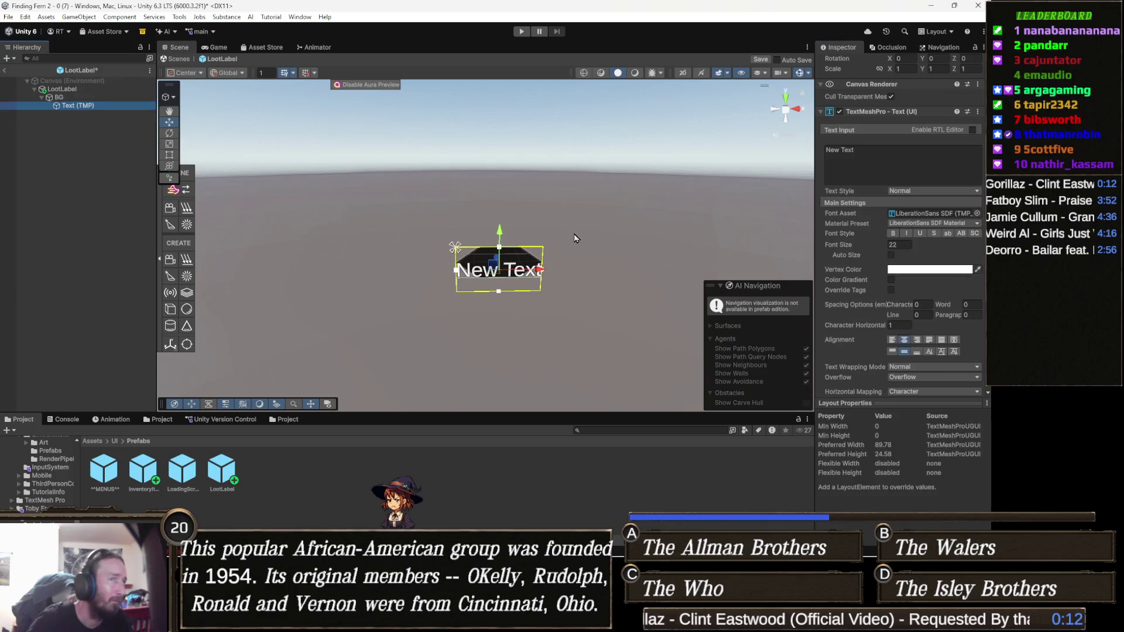
Append 'hghhfhhgf' to the label's New Text and check BG's resulting width.
click(879, 145)
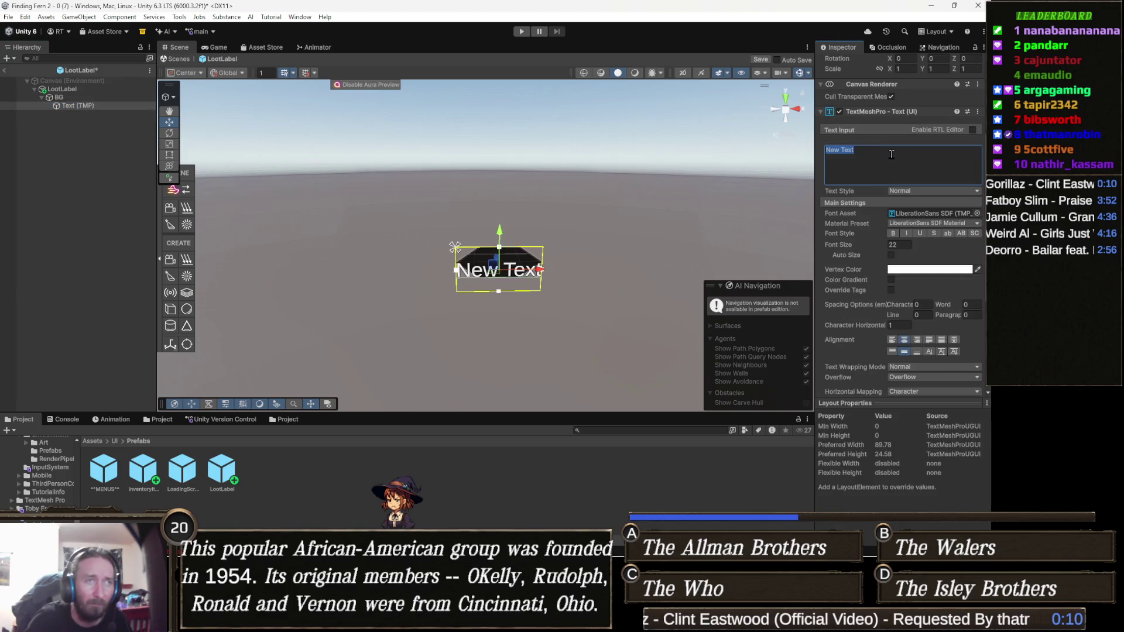
key(BackSpace)
key(ctrl+z)
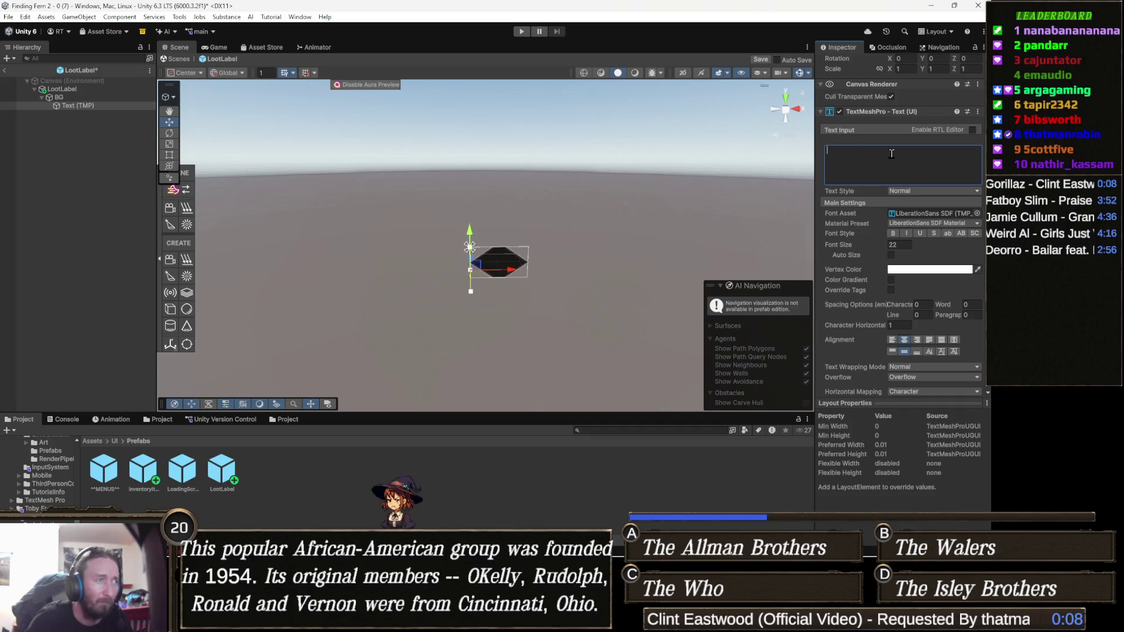
text(hghhfhhgf)
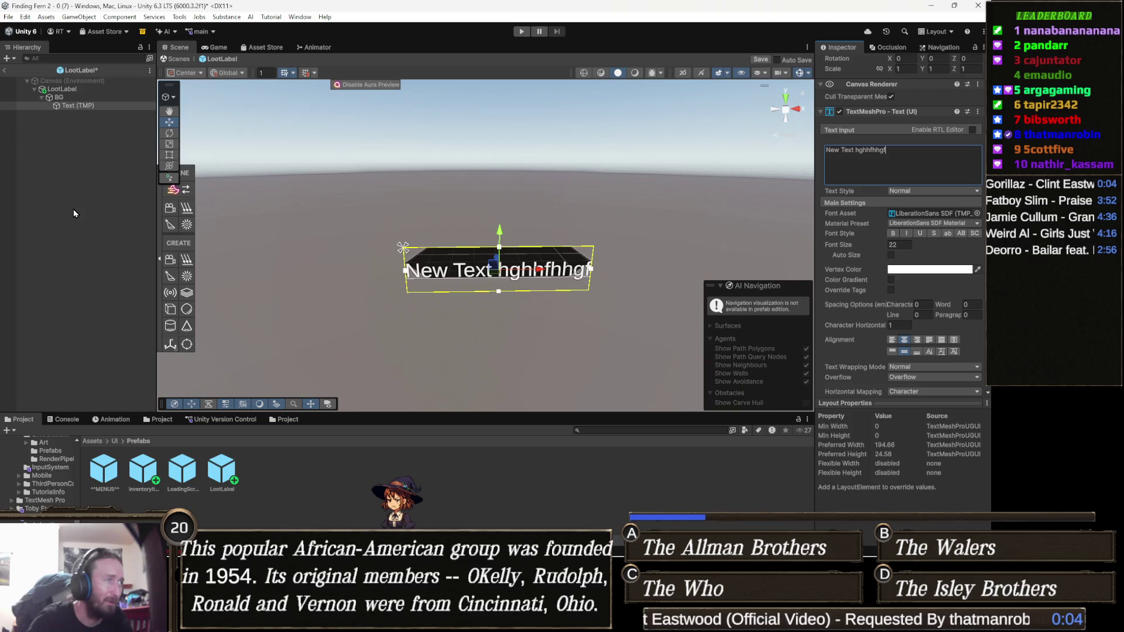
click(79, 98)
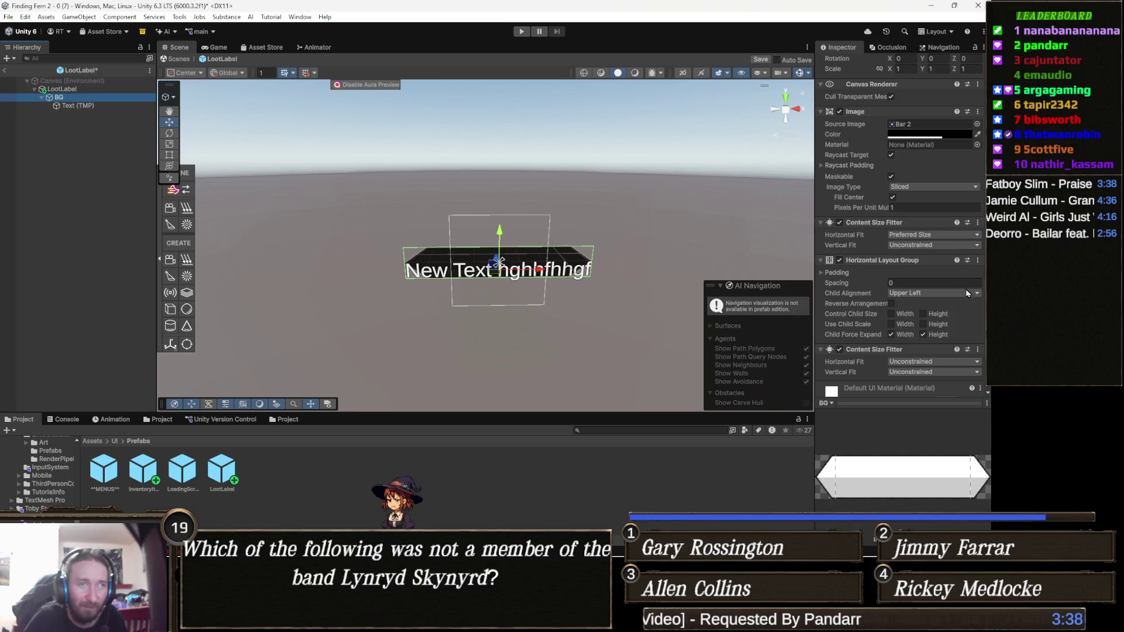
Swap BG's Source Image from Bar 2 to the built-in Background sprite.
scroll(945, 286, up, 2)
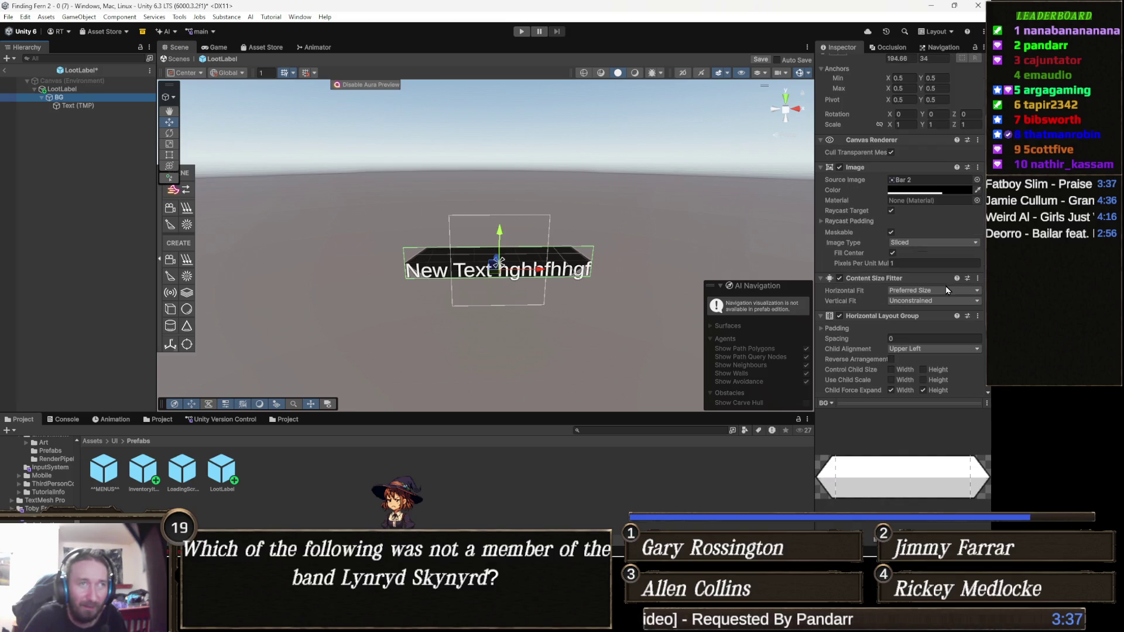
click(976, 180)
scroll(832, 341, down, 5)
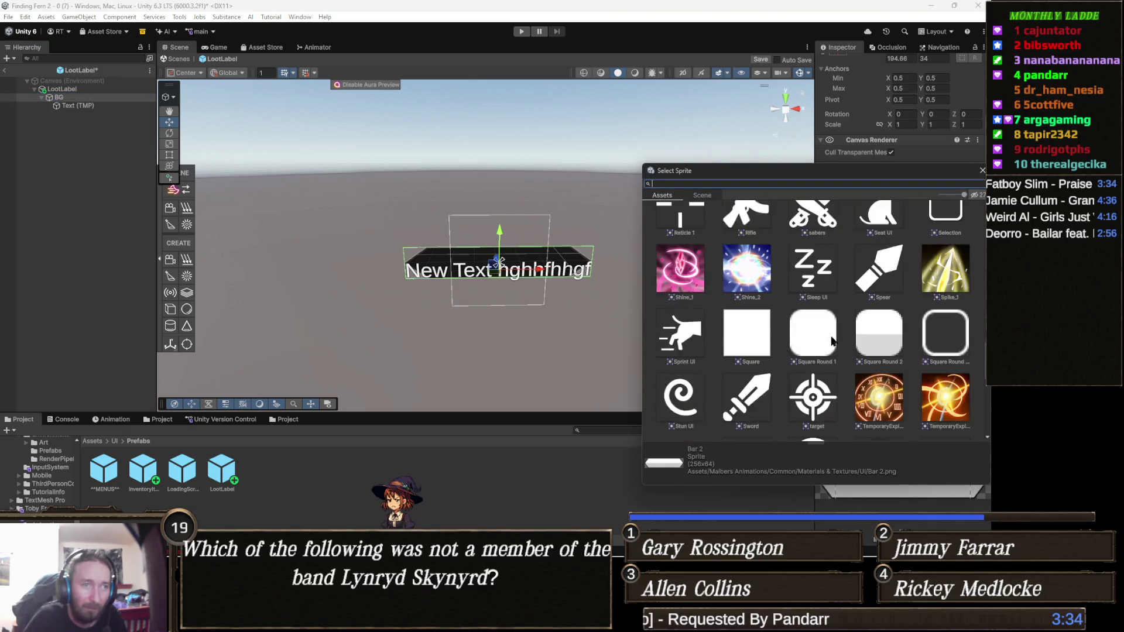
scroll(834, 338, down, 3)
scroll(838, 336, down, 3)
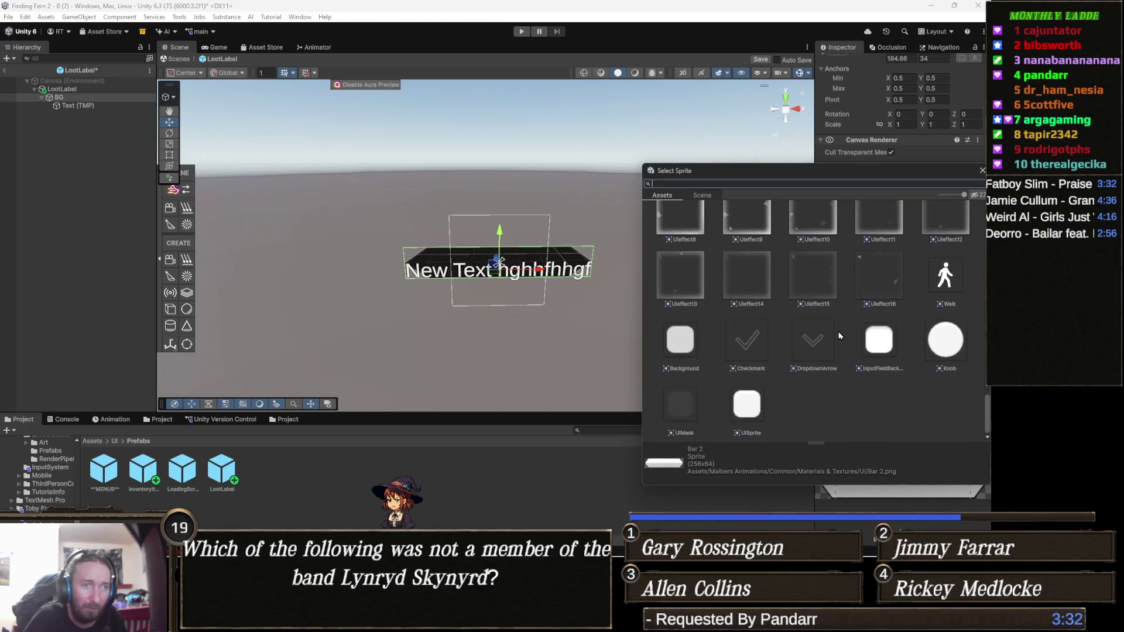
click(881, 345)
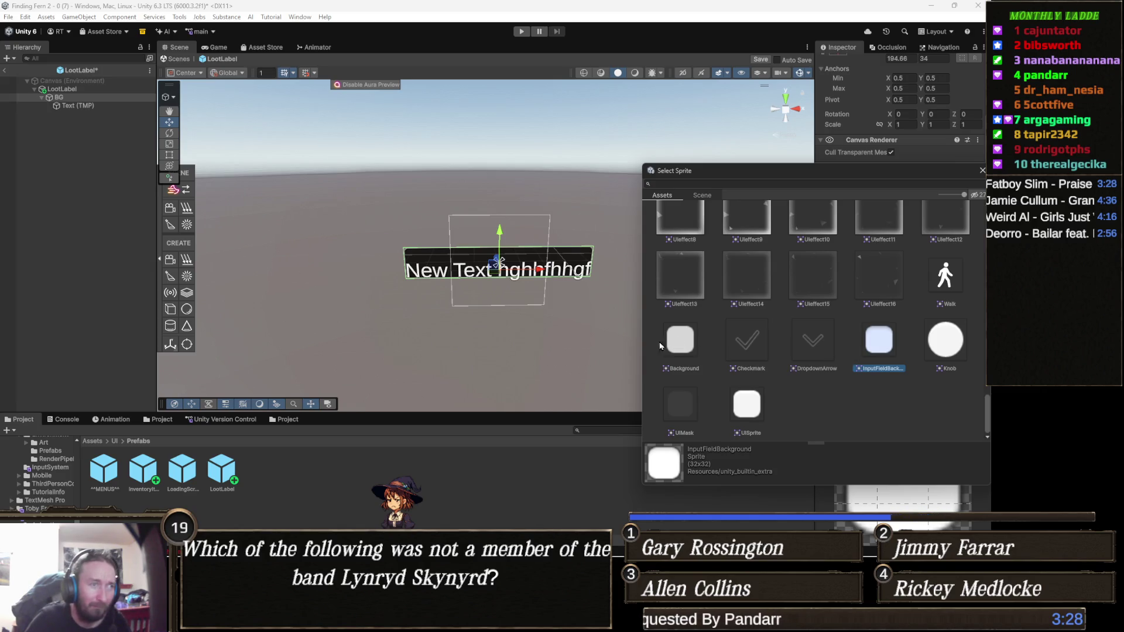
click(682, 345)
click(746, 402)
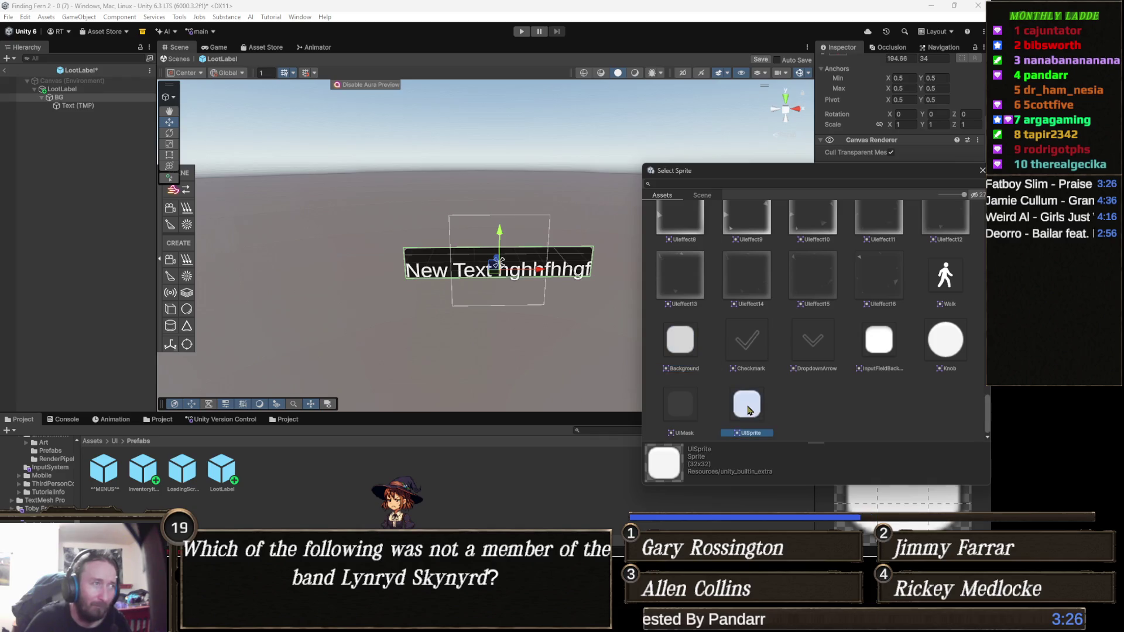
click(680, 354)
click(318, 248)
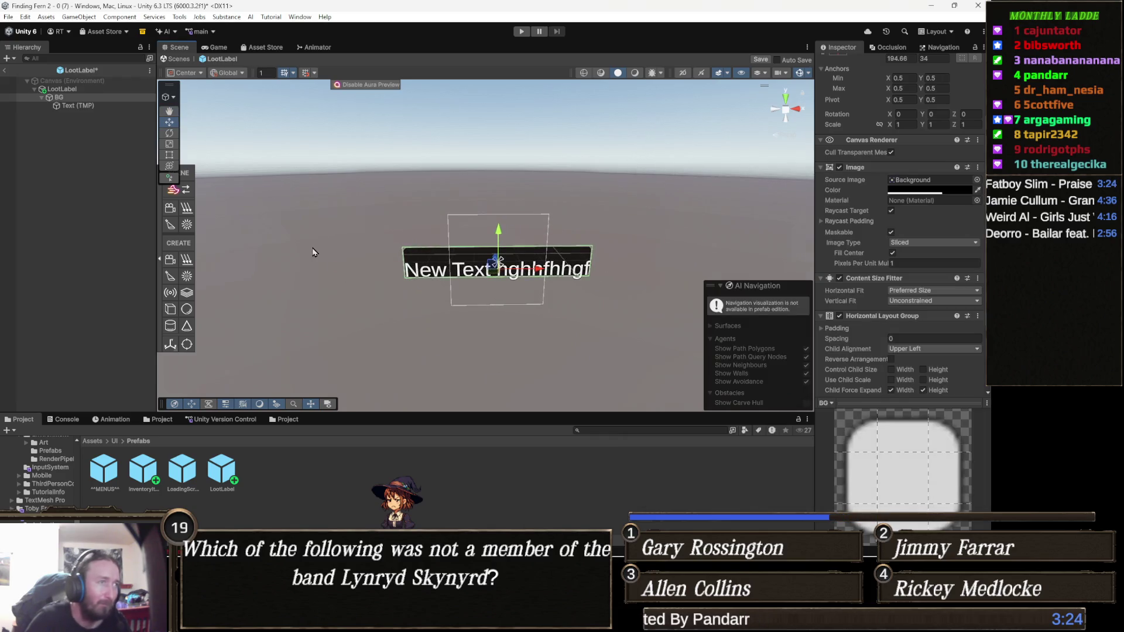
click(76, 105)
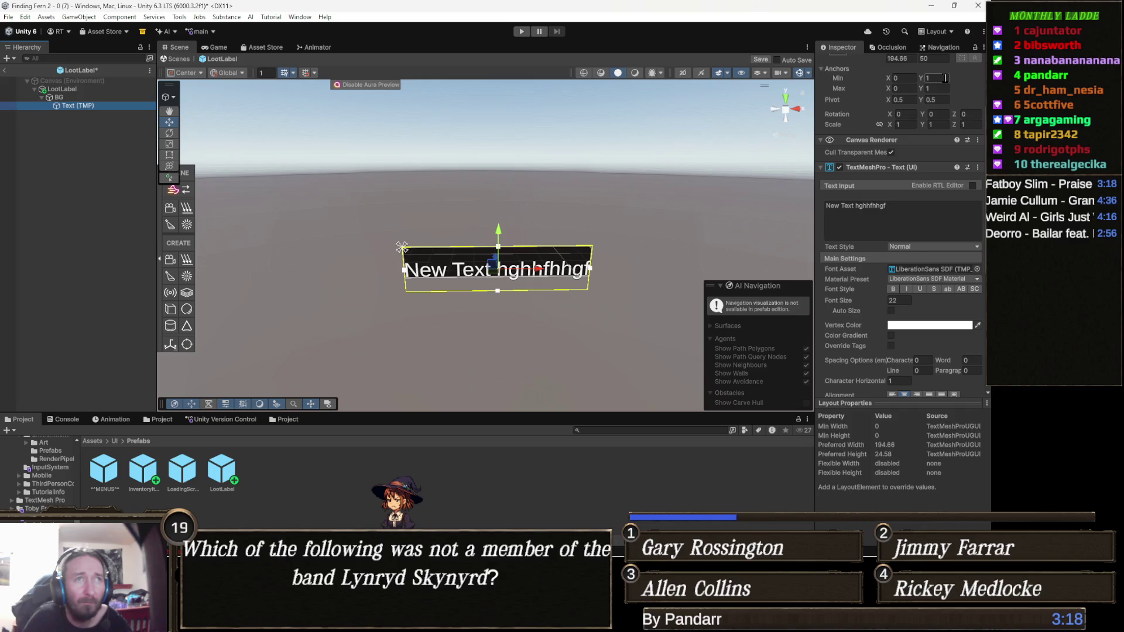
scroll(944, 100, up, 3)
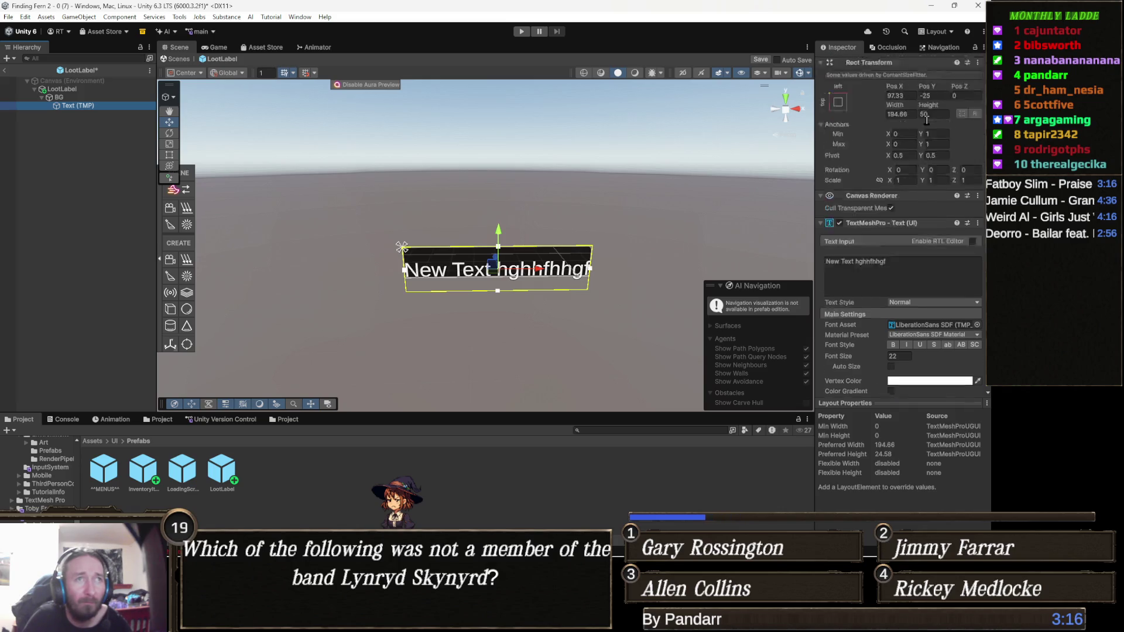
click(940, 125)
key(BackSpace)
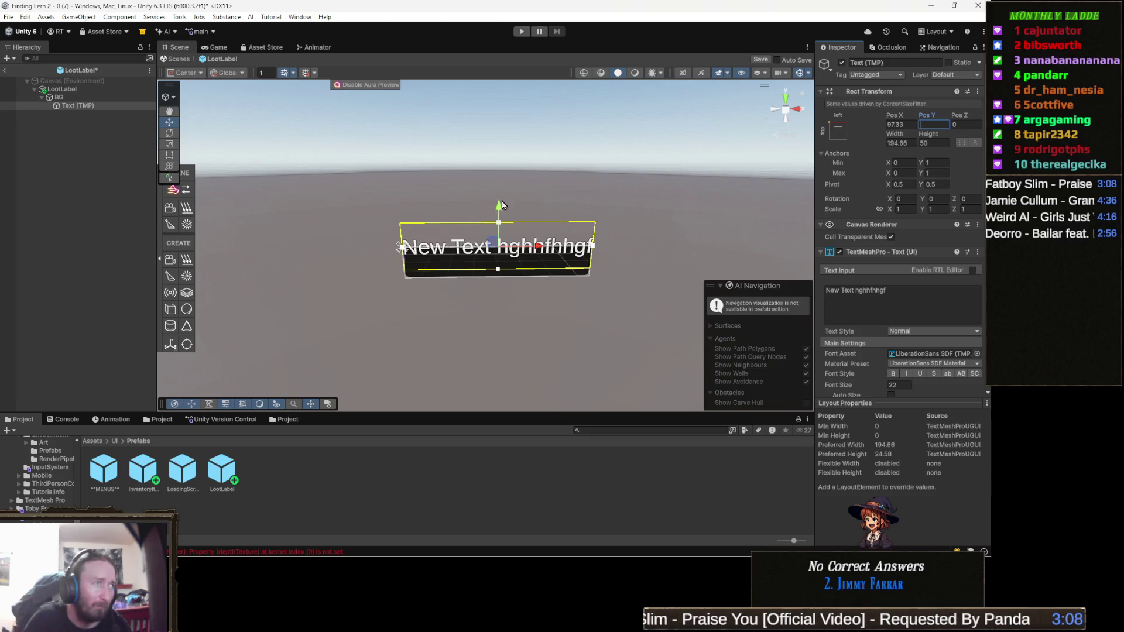
key(Escape)
mouse_move(492, 236)
mouse_down()
mouse_move(506, 200)
mouse_move(509, 211)
mouse_up()
click(488, 249)
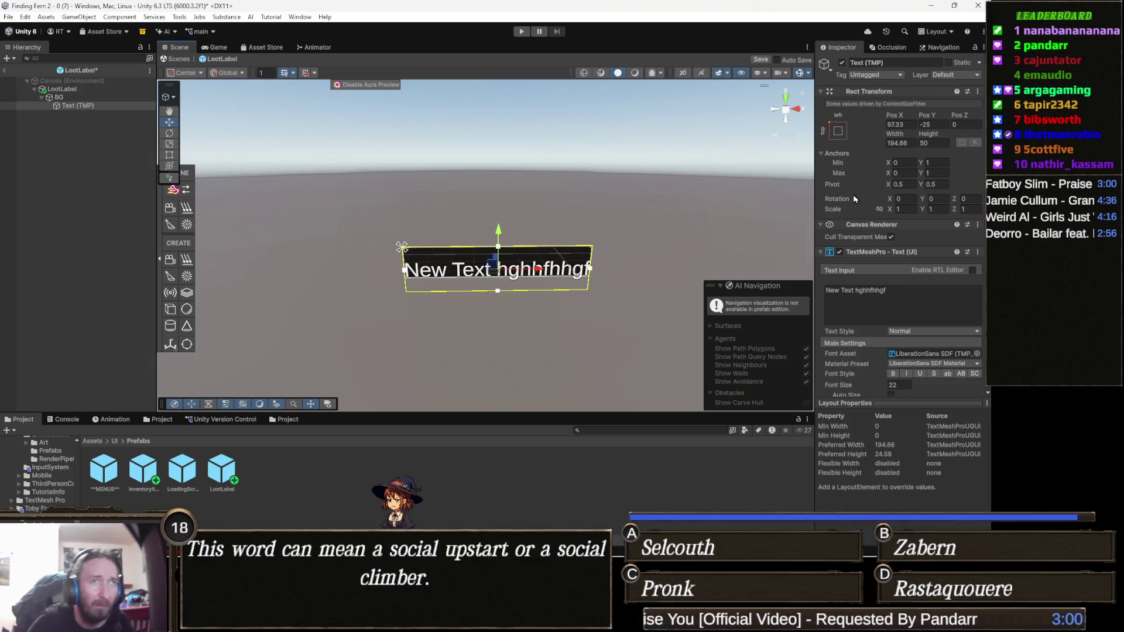
drag(926, 113, 937, 129)
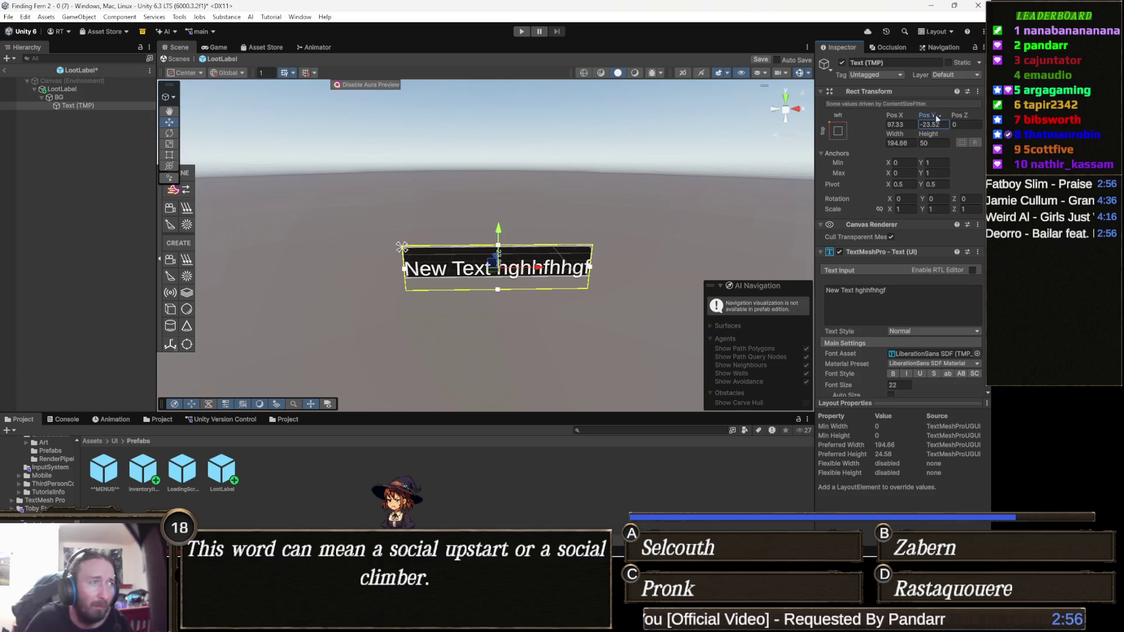
middle_click(520, 199)
key(ctrl+z)
drag(527, 179, 516, 173)
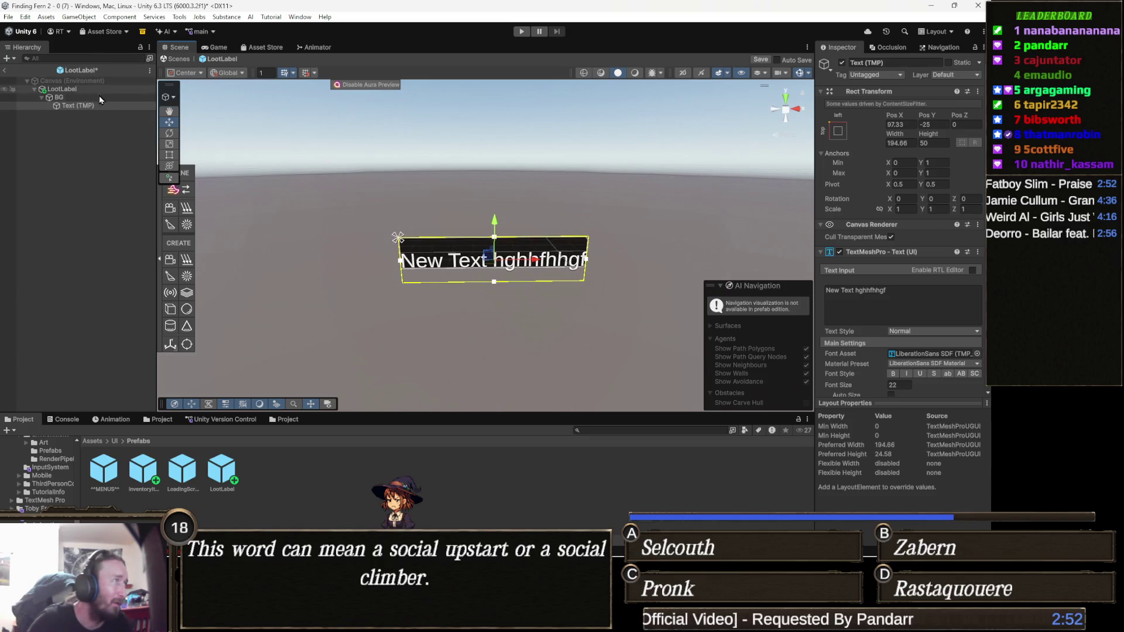
click(59, 97)
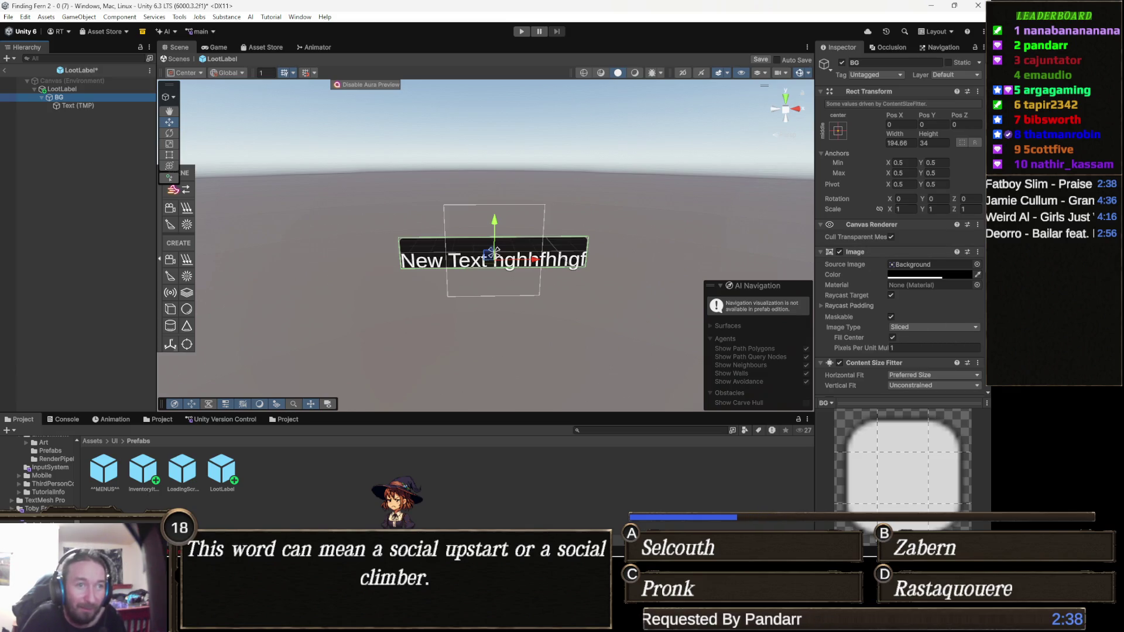
Set BG's Horizontal Layout Group child alignment to Middle Center.
scroll(922, 309, down, 3)
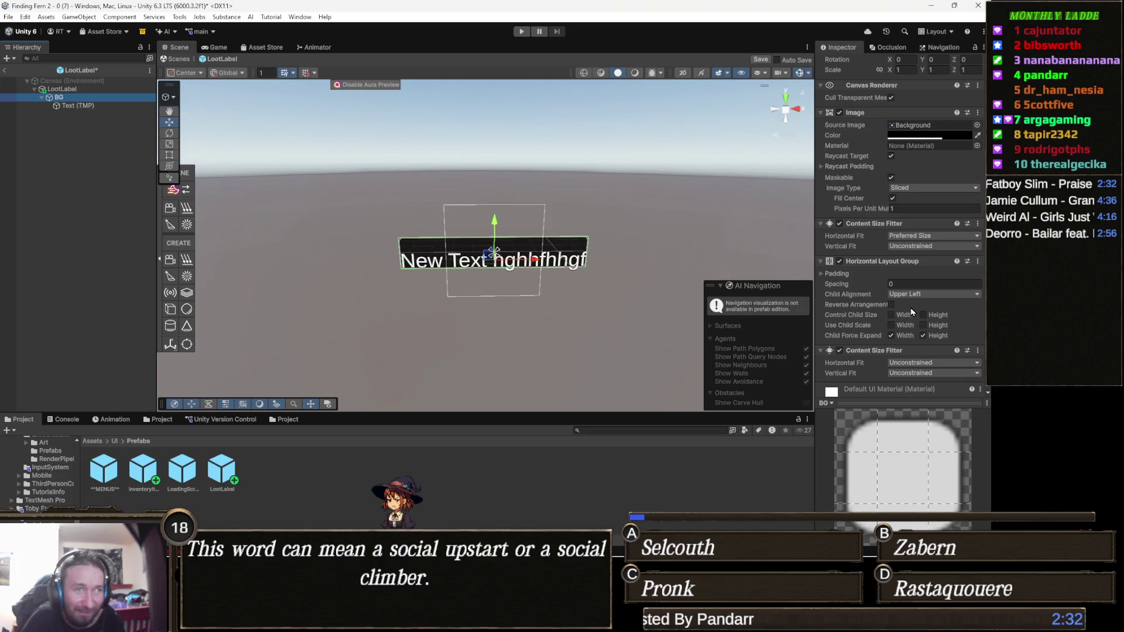
click(837, 274)
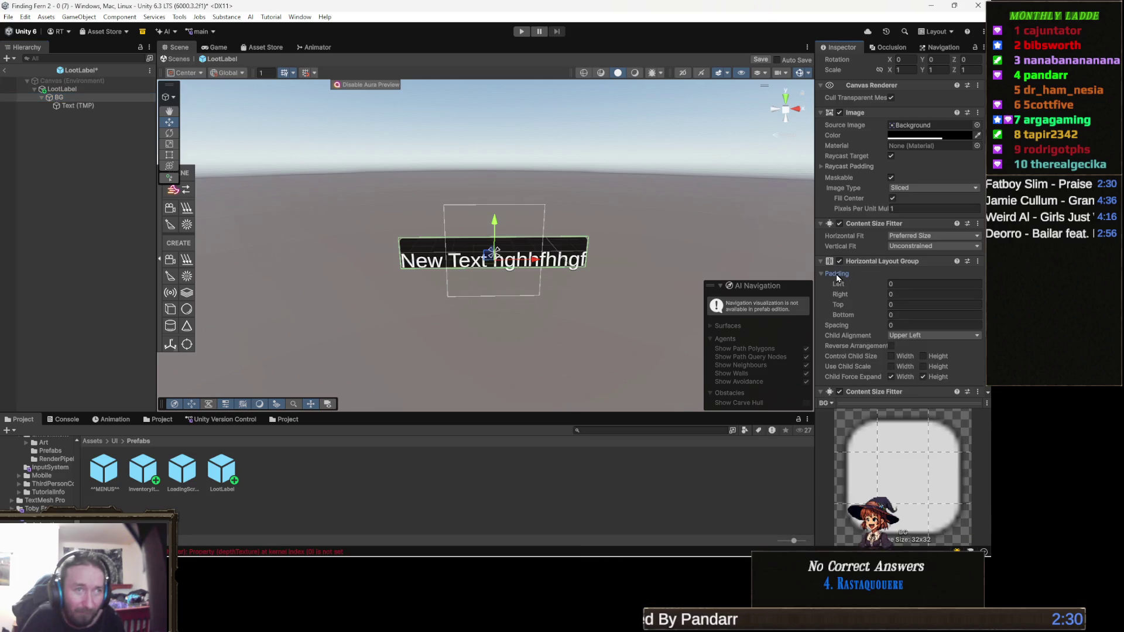
click(893, 317)
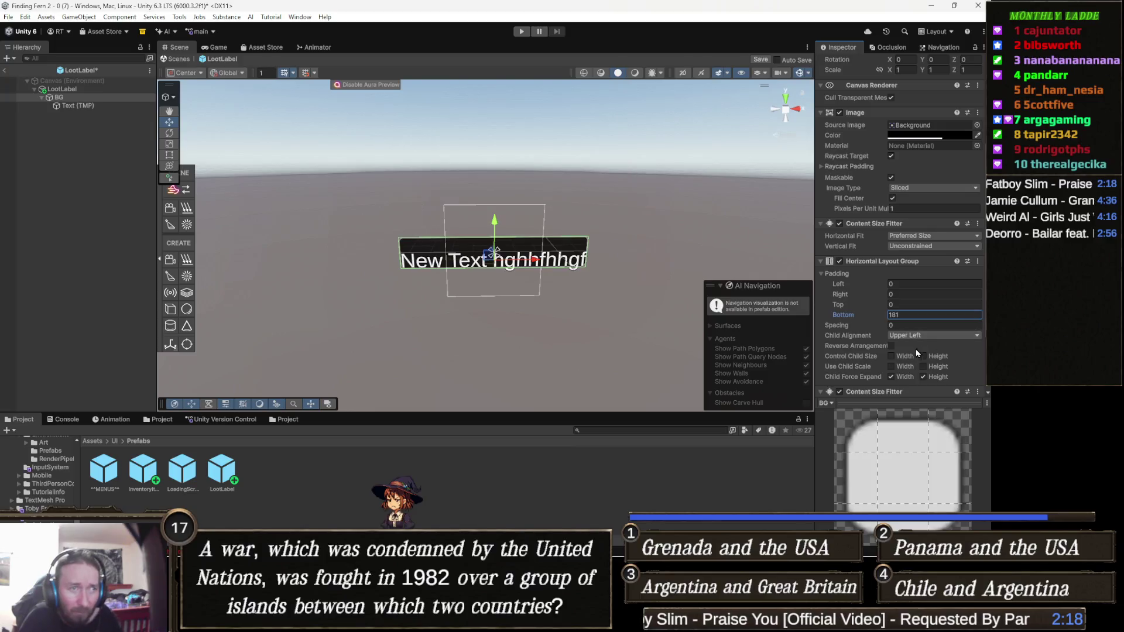
click(929, 336)
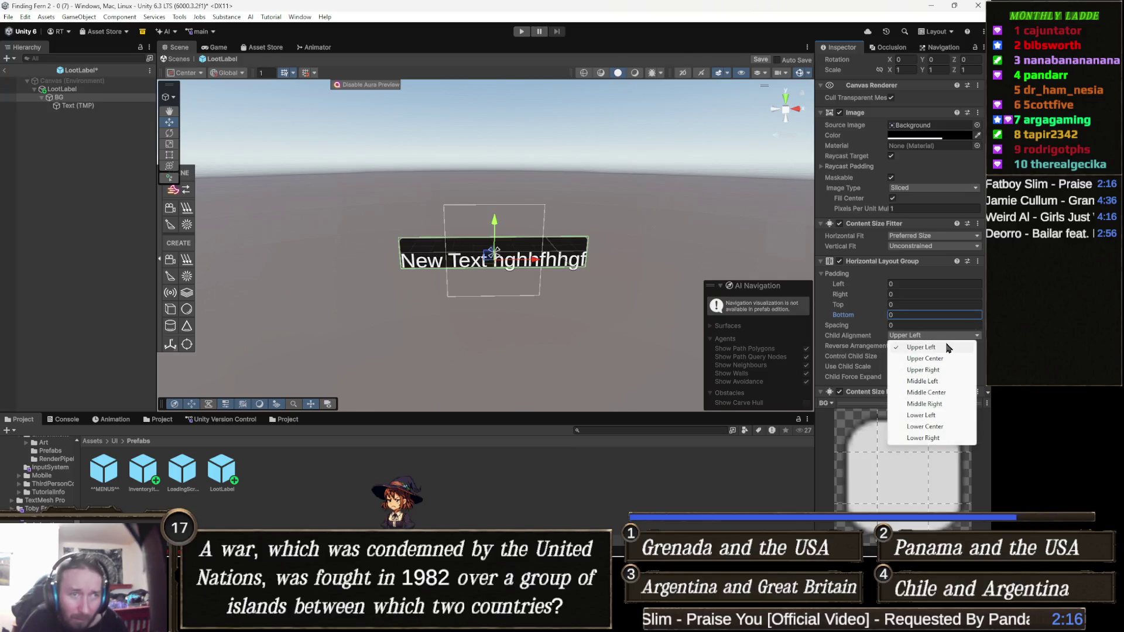
click(943, 358)
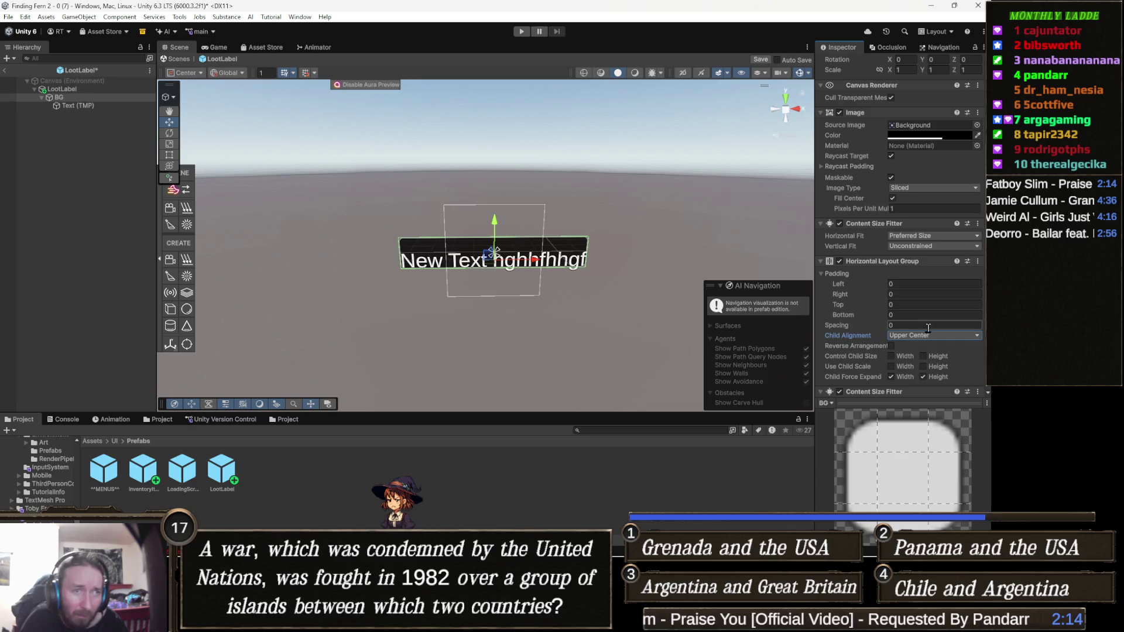
click(927, 337)
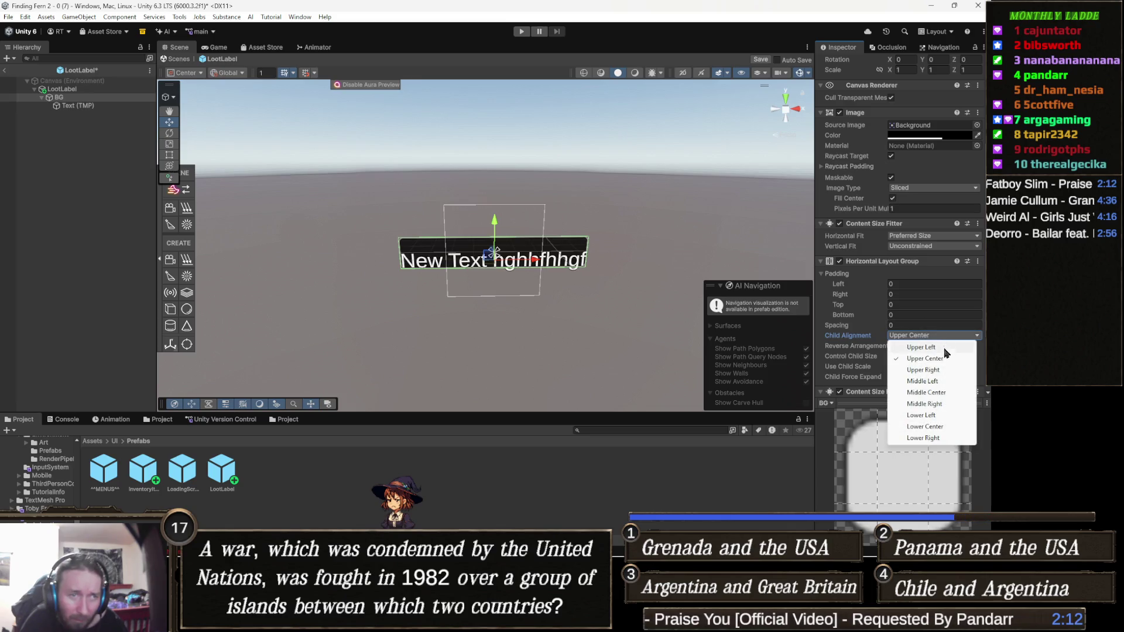
click(937, 393)
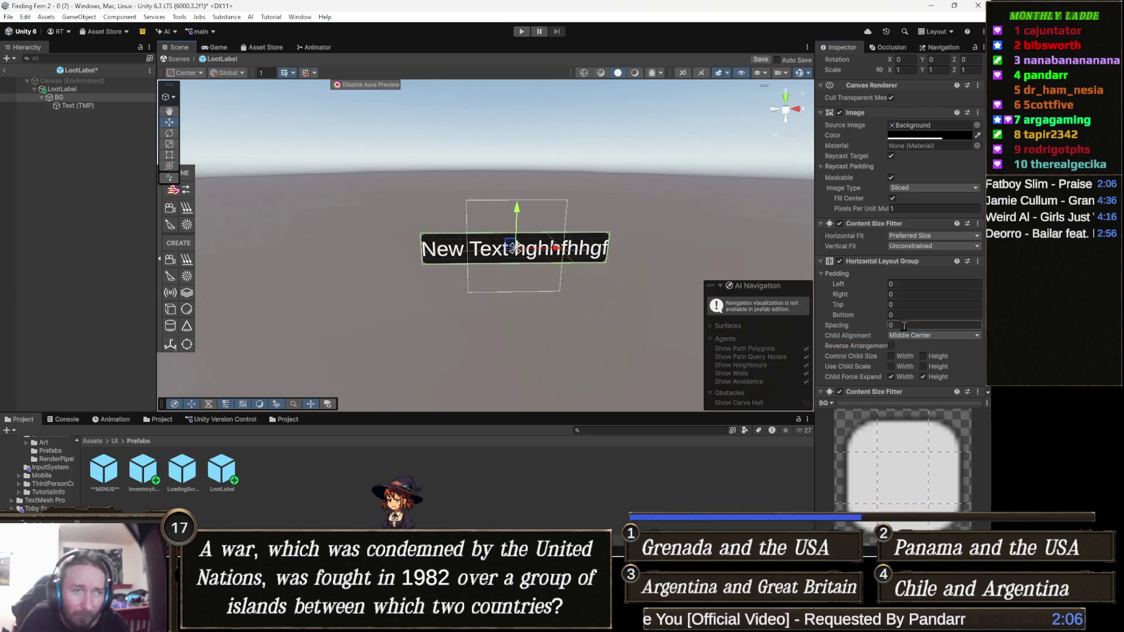
Set the layout group's left and right padding to 5.
drag(873, 295, 883, 295)
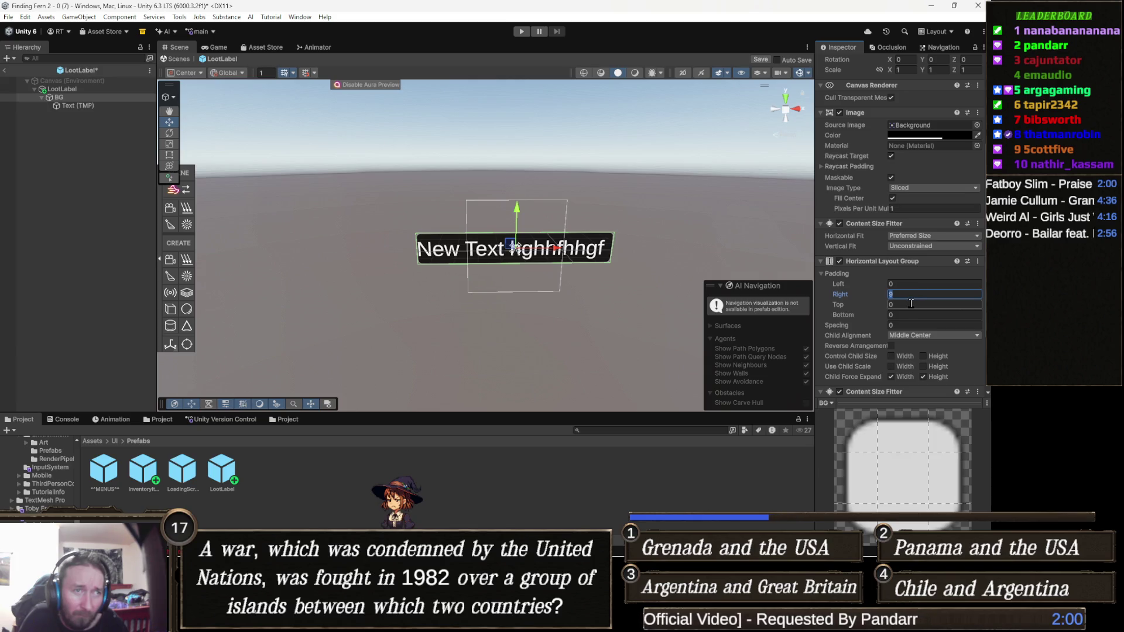
text(5)
click(906, 284)
text(5)
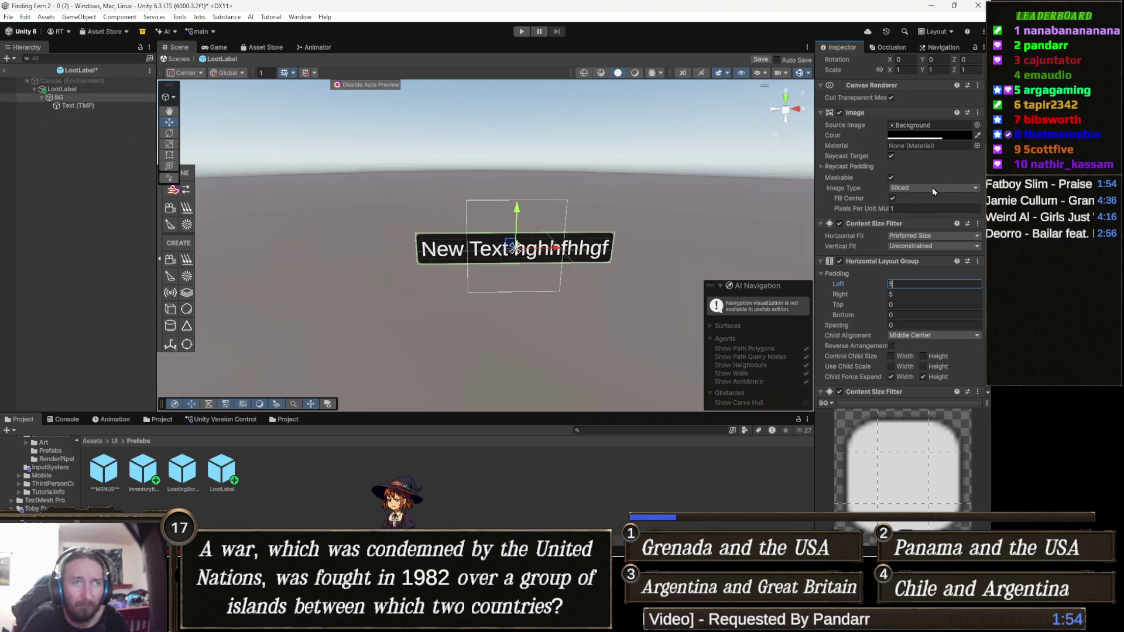
Pick Bar 2 from the Select Sprite list as the BG image's Source Image.
click(977, 126)
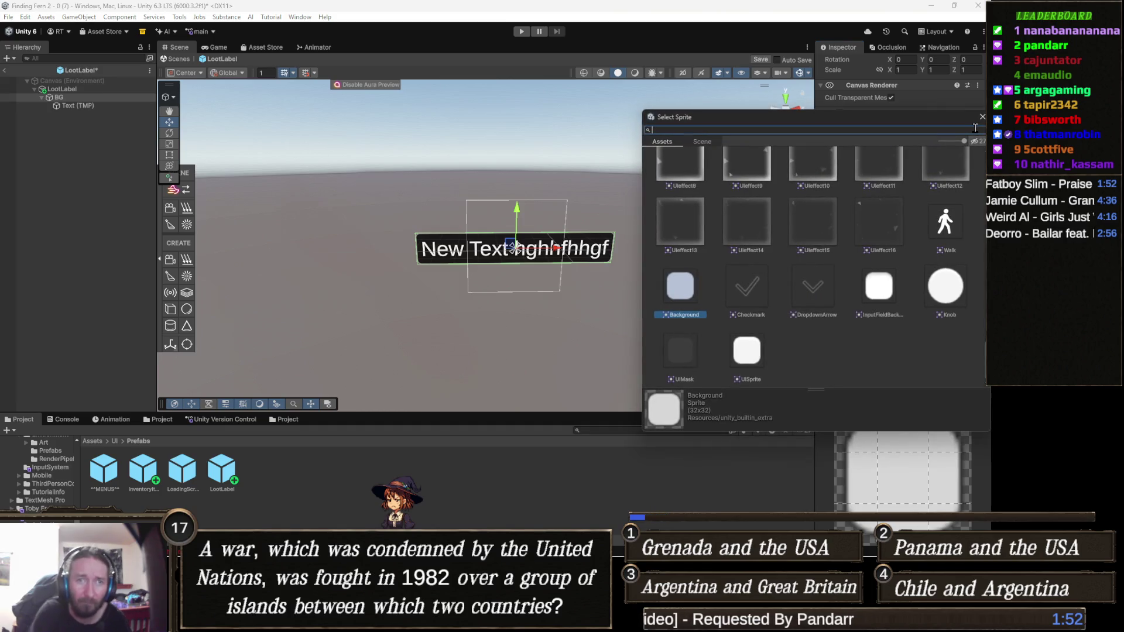
text(lav)
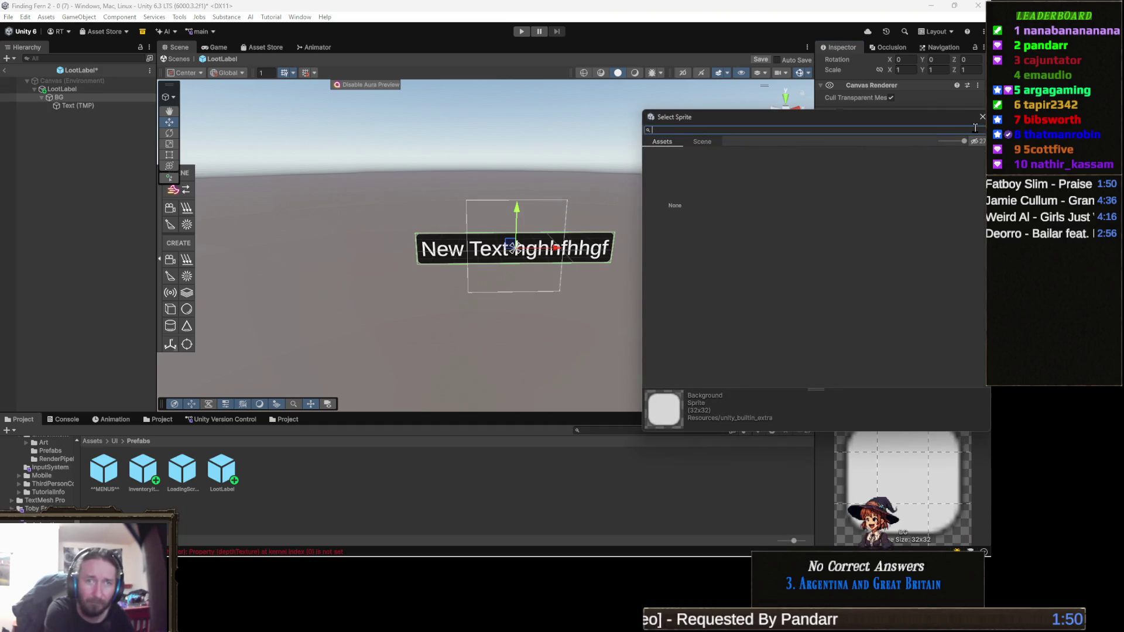
text(lab)
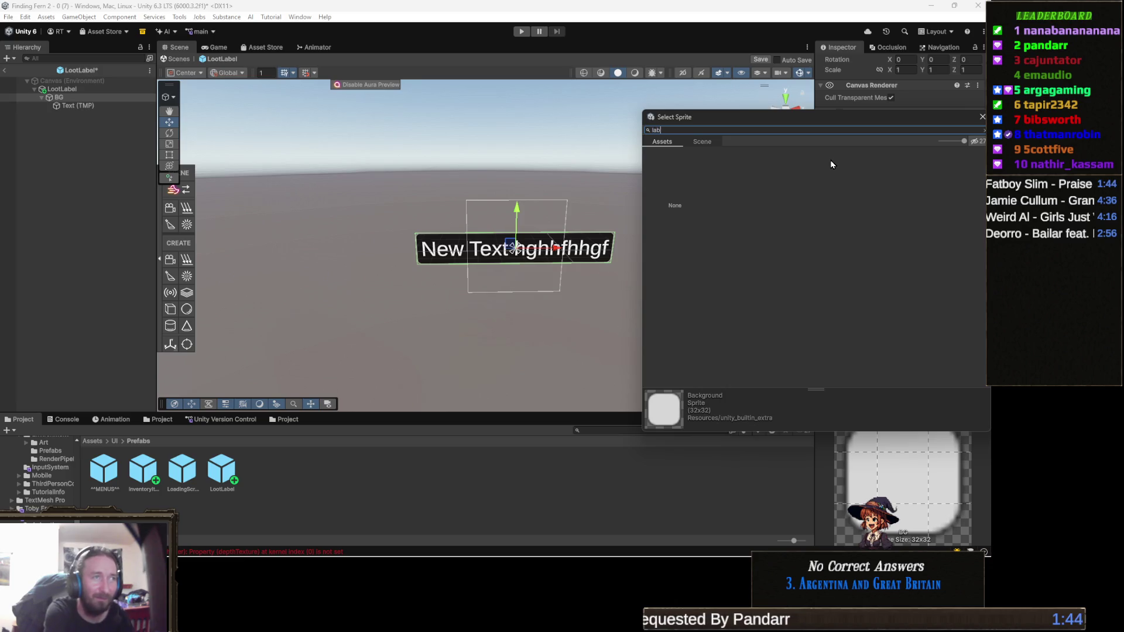
key(BackSpace)
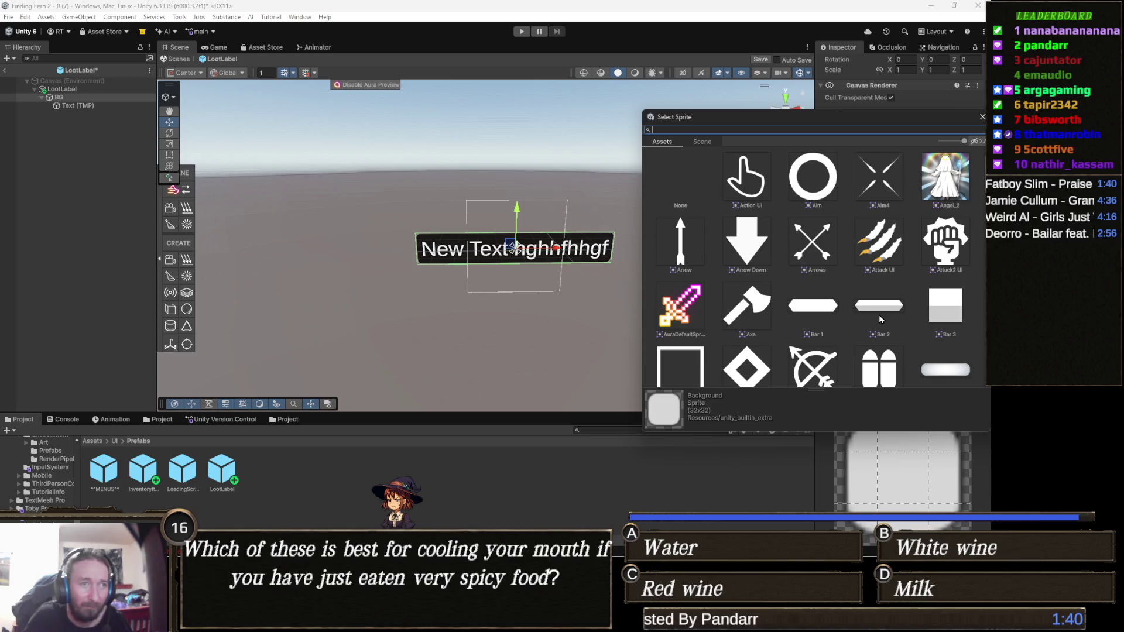
double_click(879, 314)
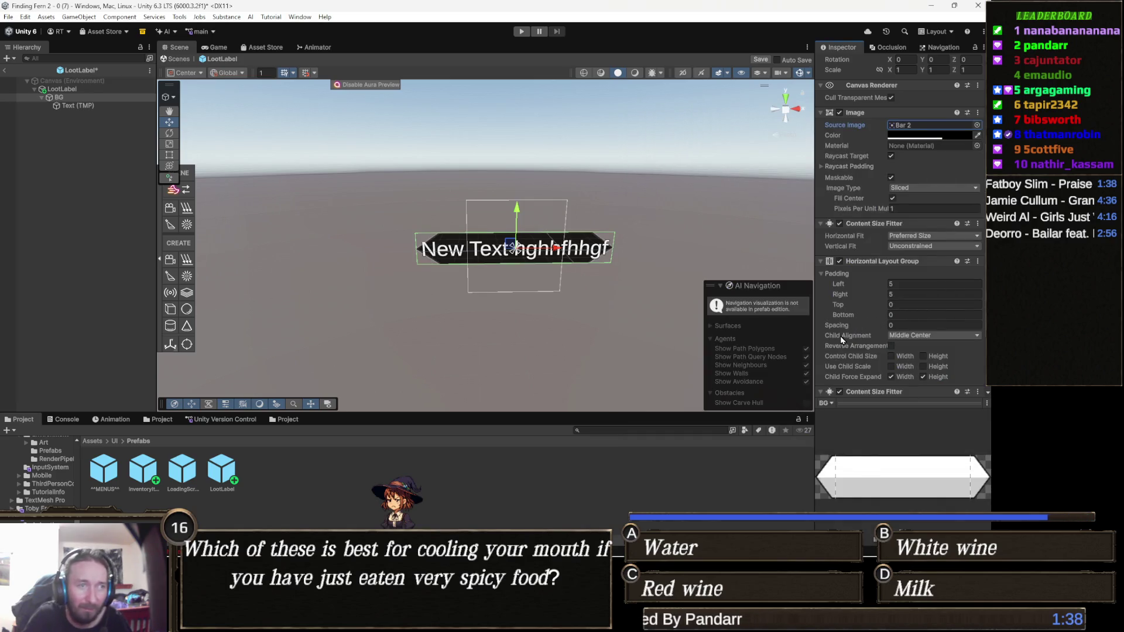
Set the Horizontal Layout Group's left and right padding to 15.
click(901, 285)
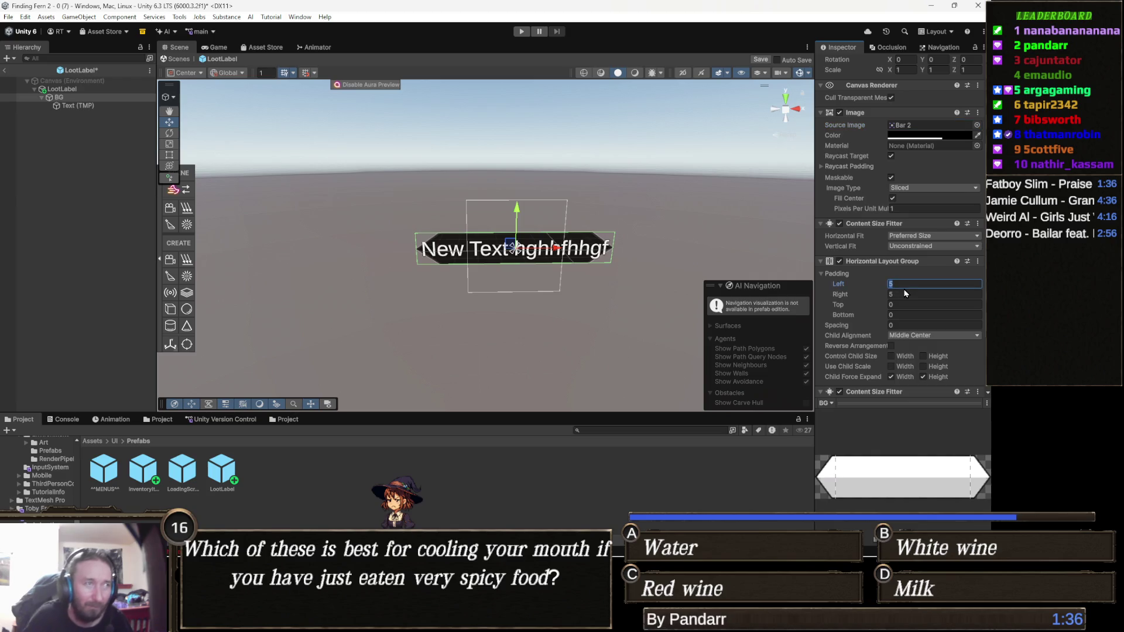
text(10)
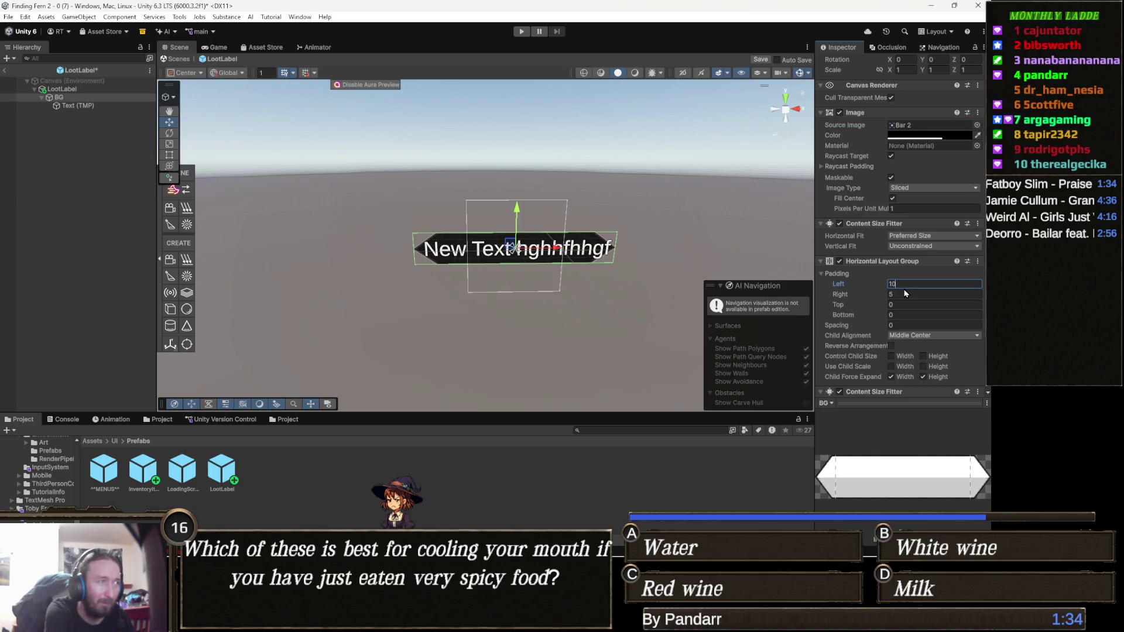
key(BackSpace)
key(BackSpace)
text(15)
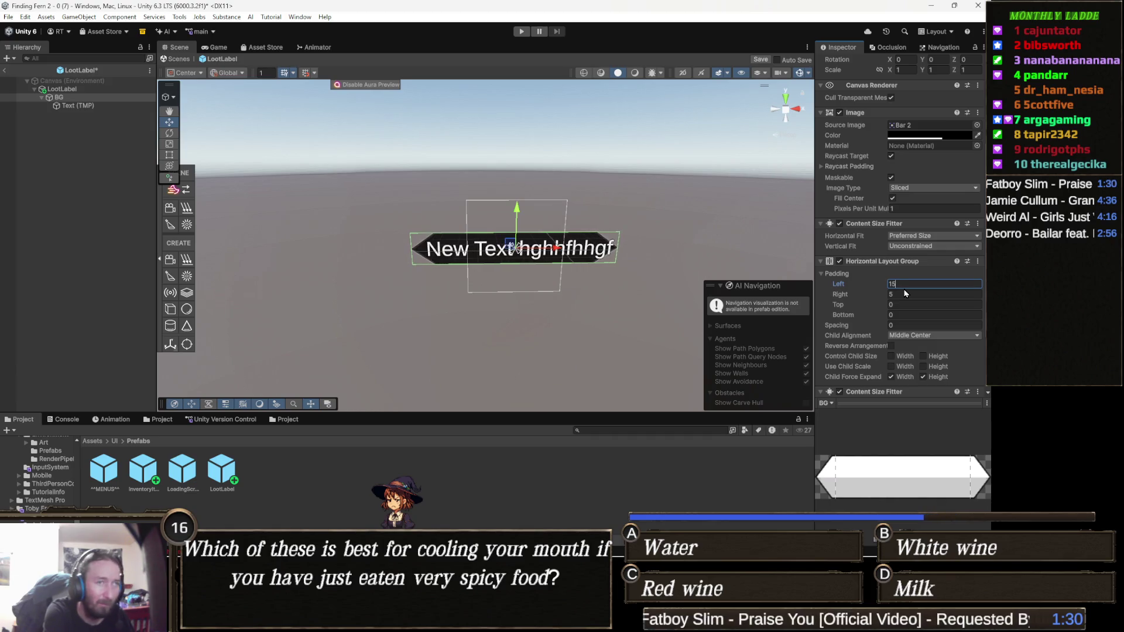
click(905, 293)
text(15)
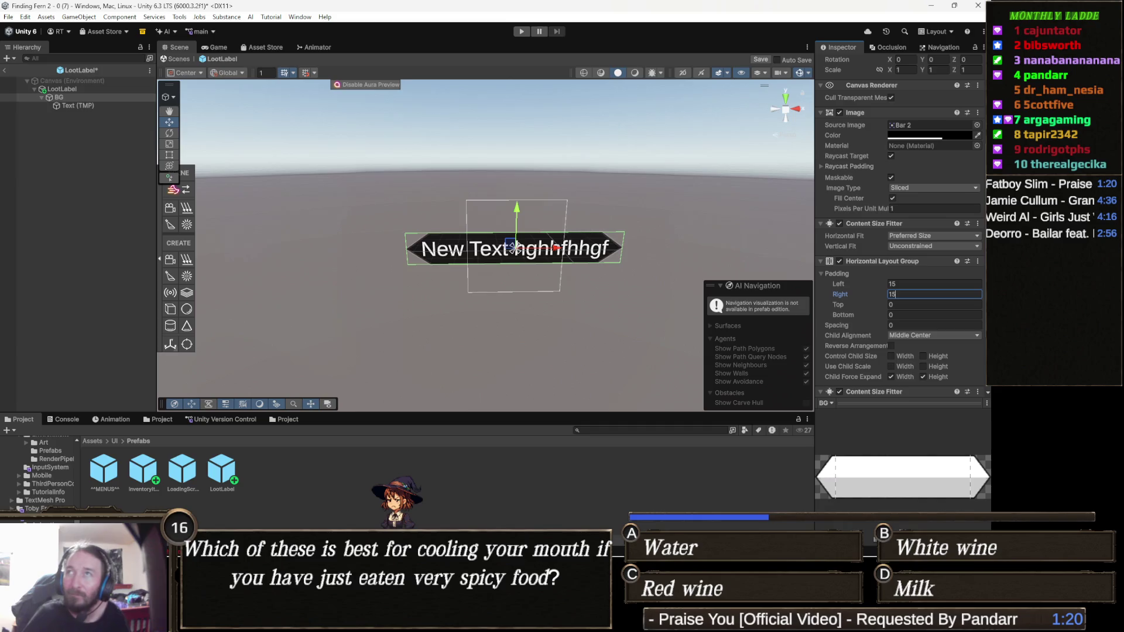
Commit the padding, save the LootLabel prefab and return to the main scene.
key(alt+Tab)
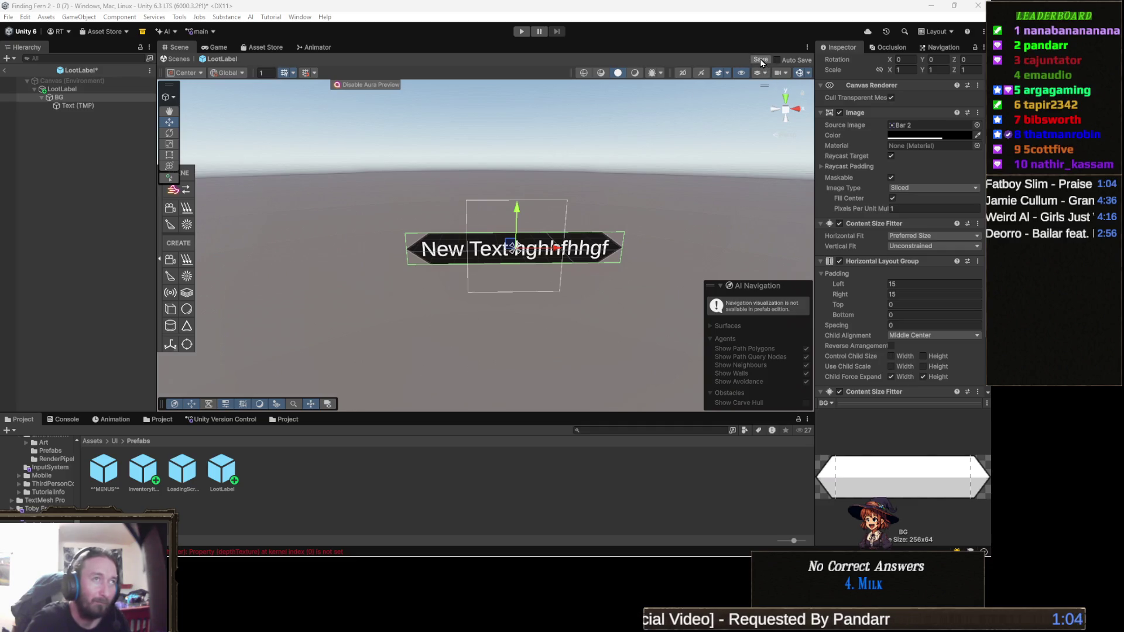
click(760, 60)
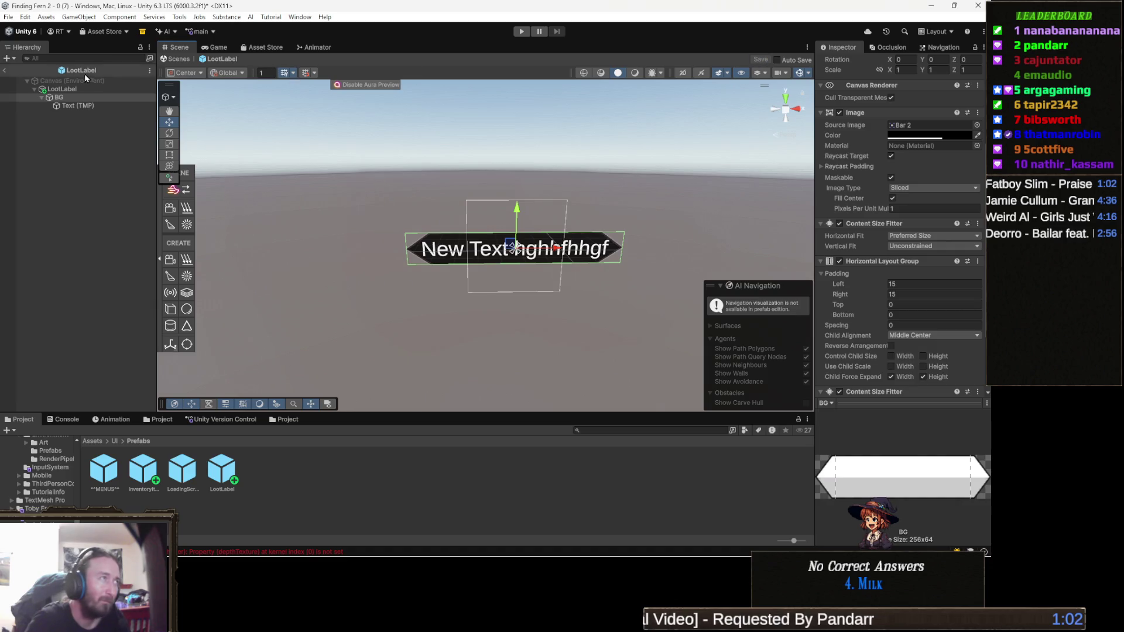
click(173, 60)
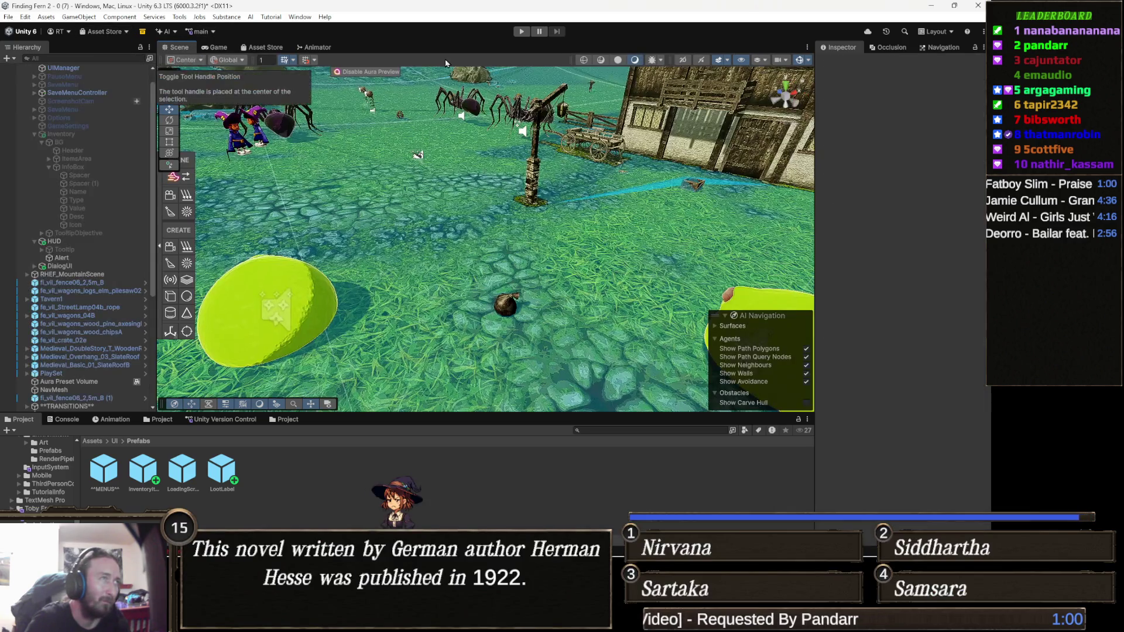
Enter Play mode to test the updated LootLabel in the running game.
click(521, 32)
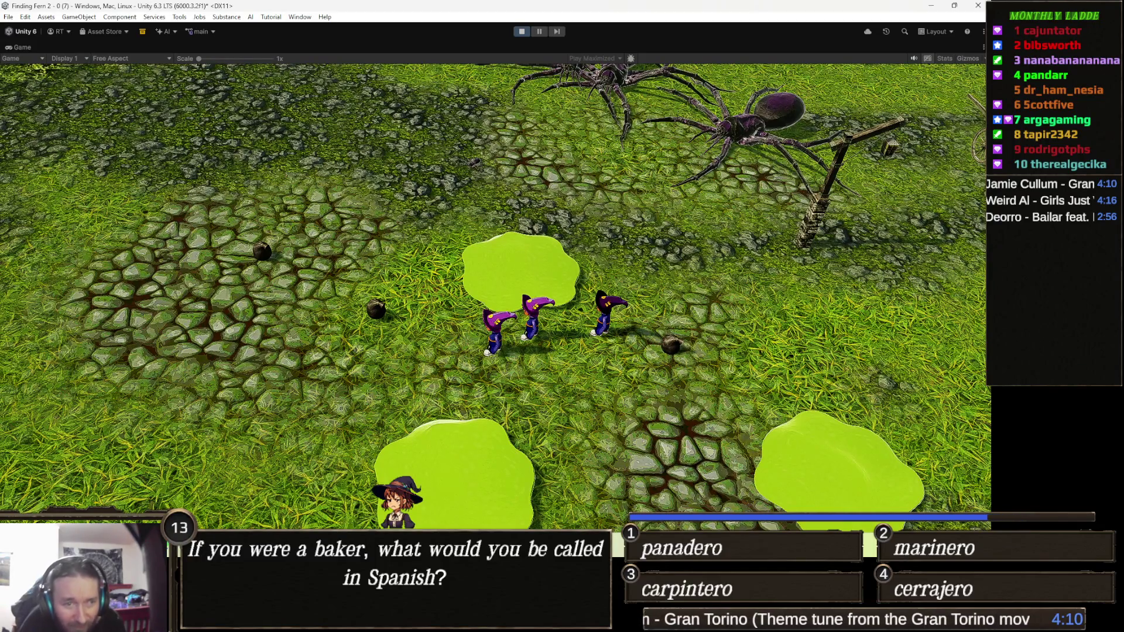
Exit Play mode to stop the running game.
click(522, 33)
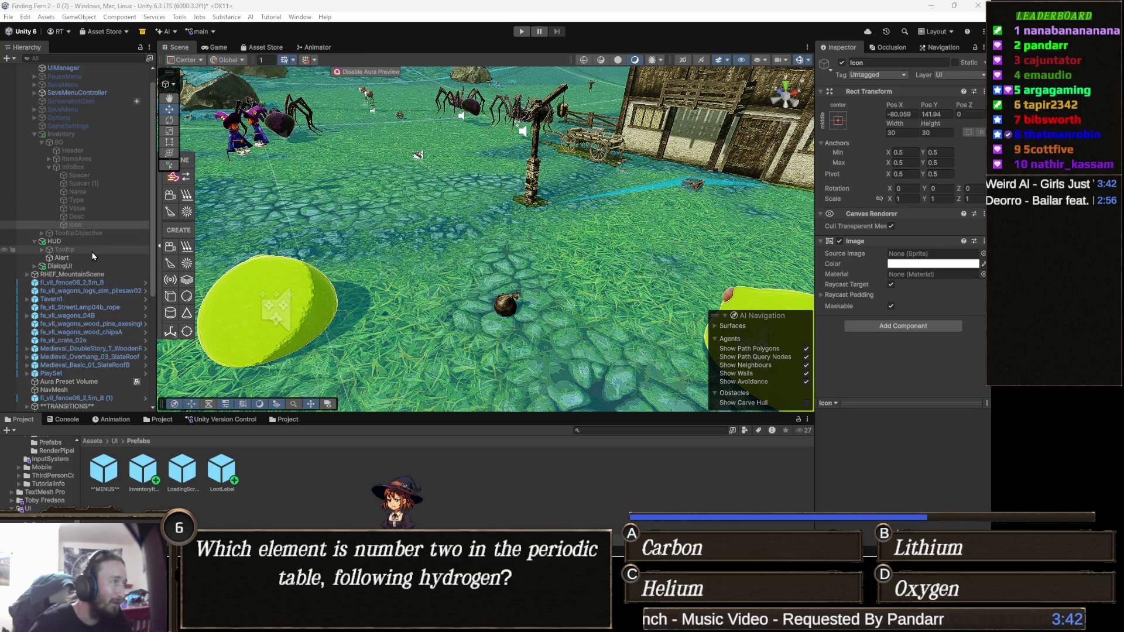
scroll(97, 261, up, 1)
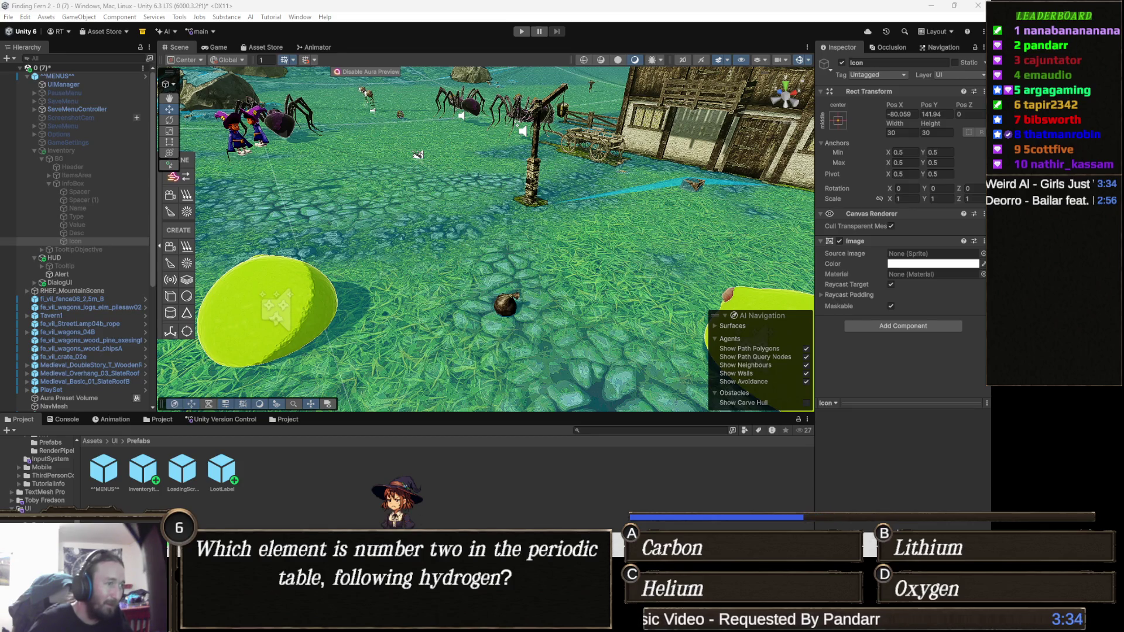
mouse_move(490, 309)
mouse_down()
mouse_move(472, 271)
mouse_move(453, 276)
mouse_up()
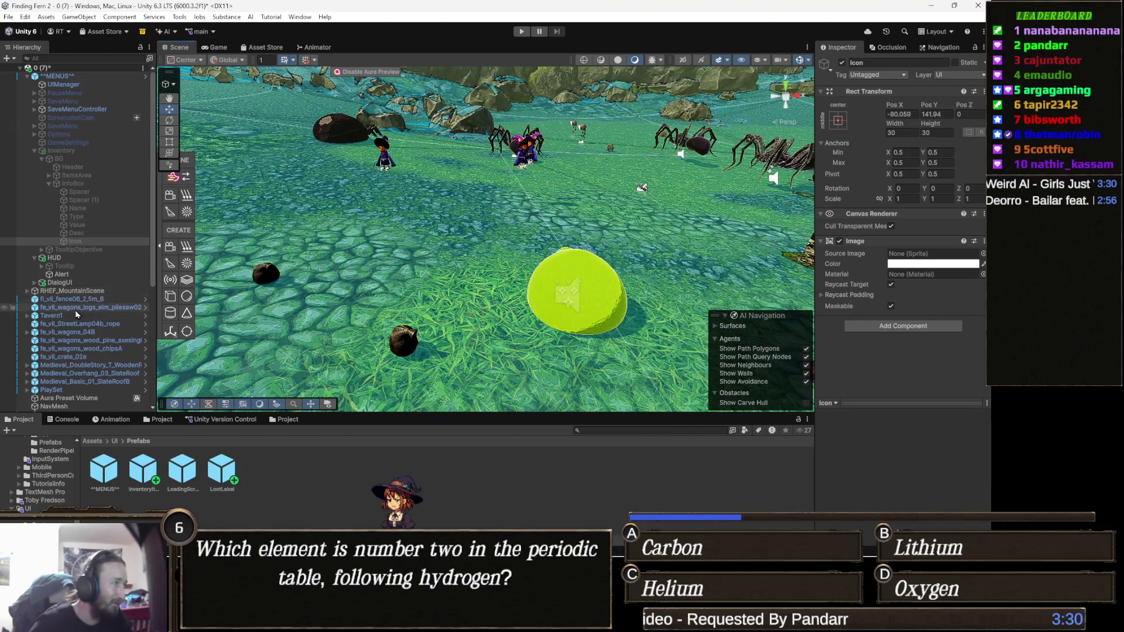
scroll(96, 319, down, 3)
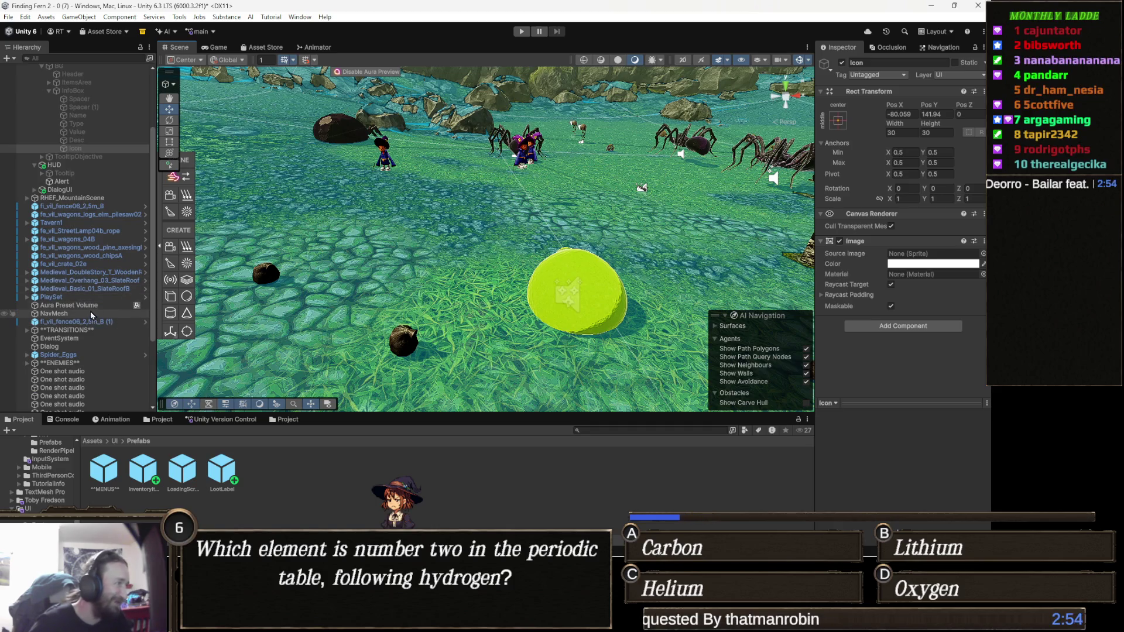
Expand PlaySet in the Hierarchy and select the PLAYER object.
click(96, 297)
key(Right)
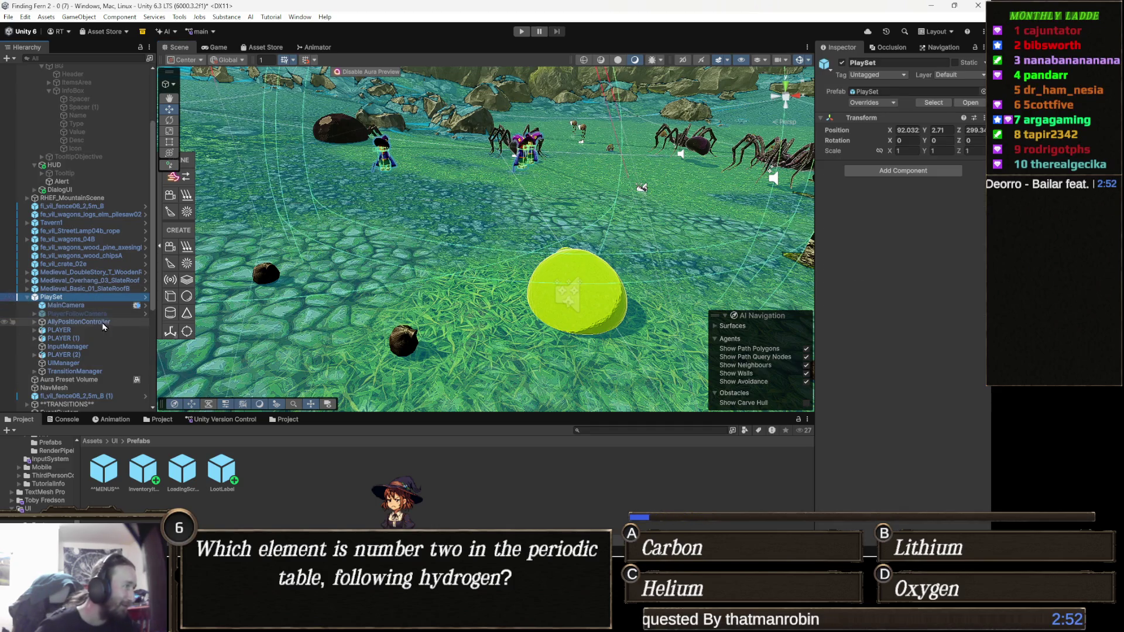
click(96, 331)
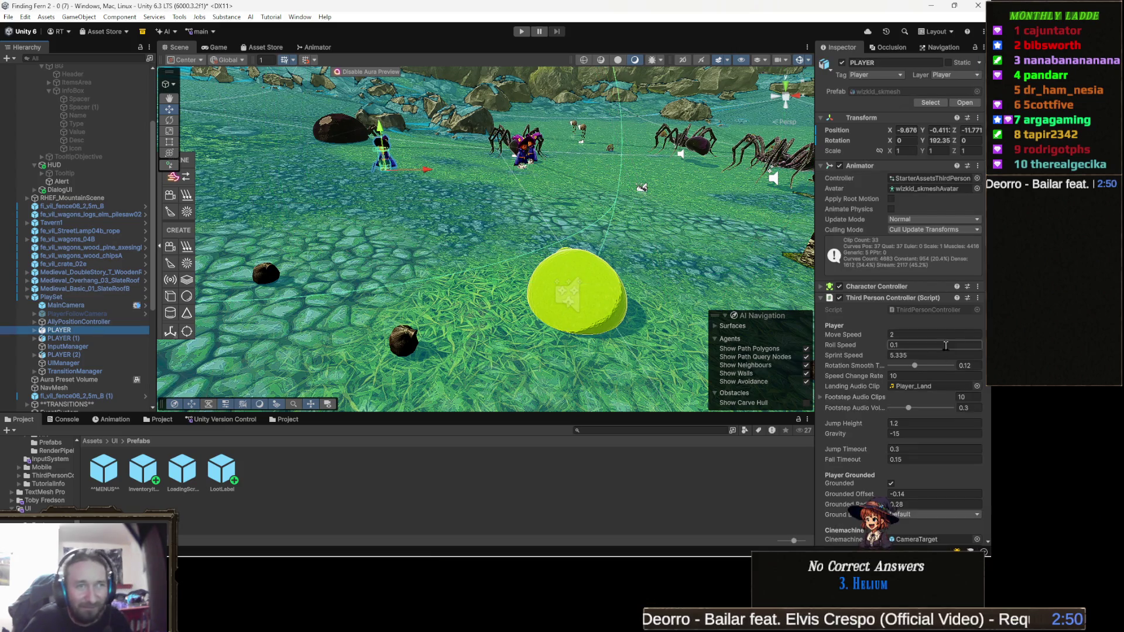
Collapse the Third Person Controller, Basic Rigid Body Push and Player Abilities components.
click(876, 300)
click(883, 310)
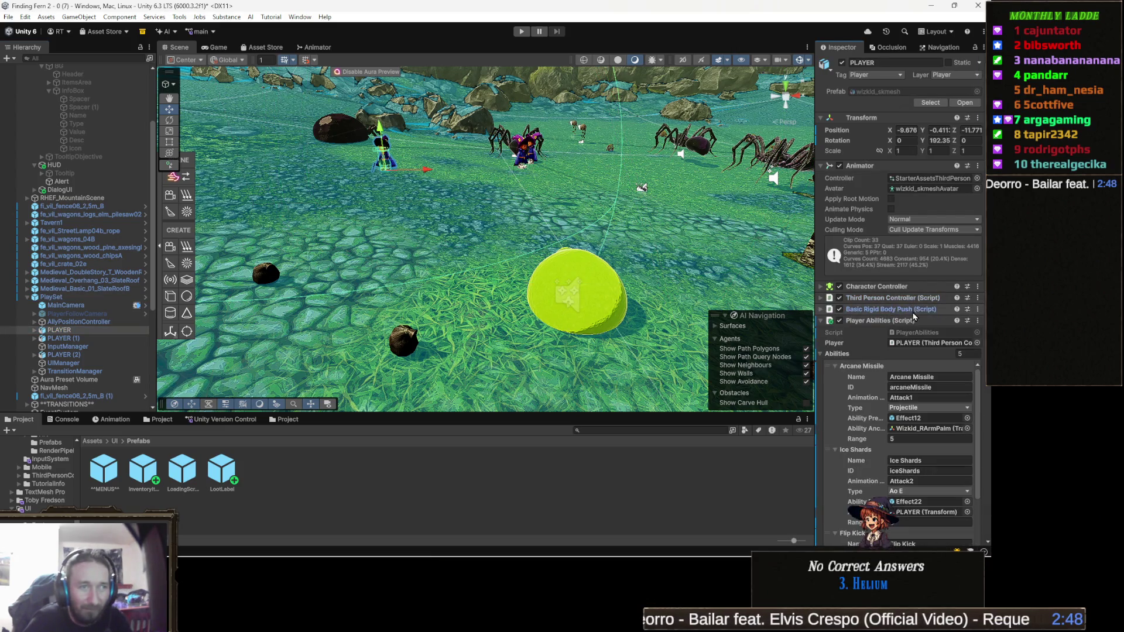
click(913, 321)
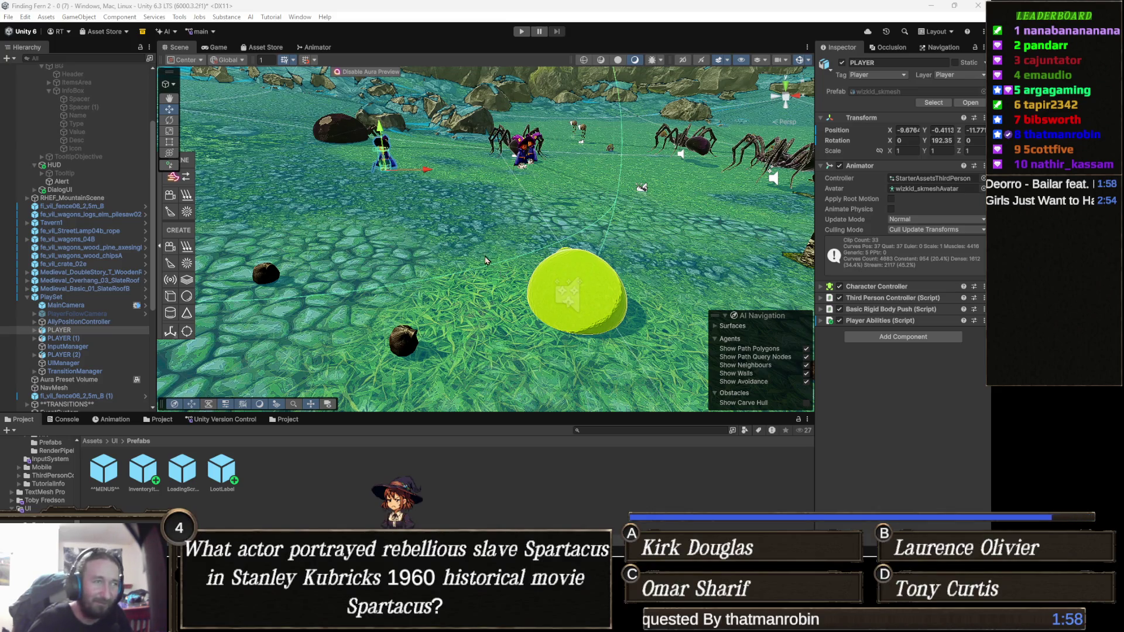
drag(507, 293, 551, 299)
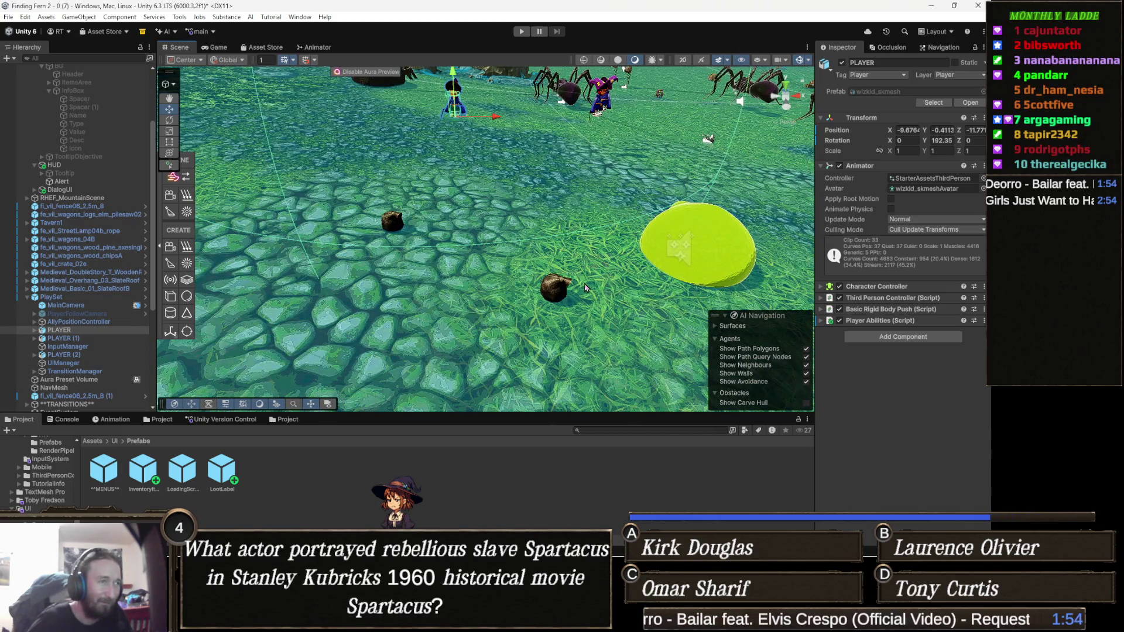
scroll(6, 293, down, 5)
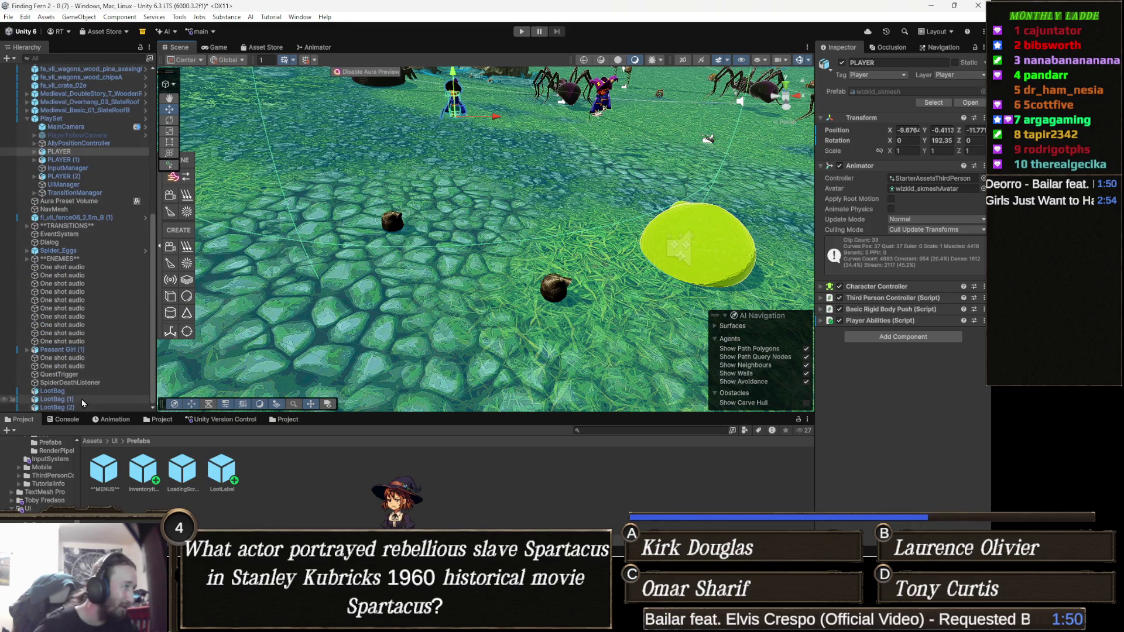
Add a Rigidbody with Is Kinematic on to LootBag, LootBag (1) and LootBag (2).
click(52, 390)
shift+click(57, 407)
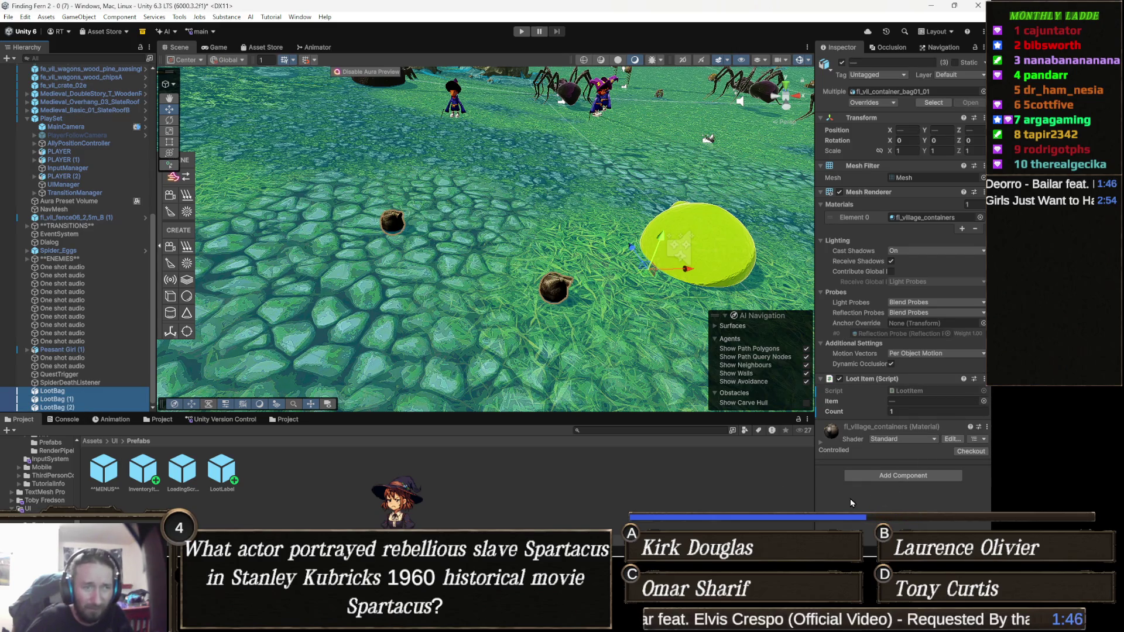
click(916, 477)
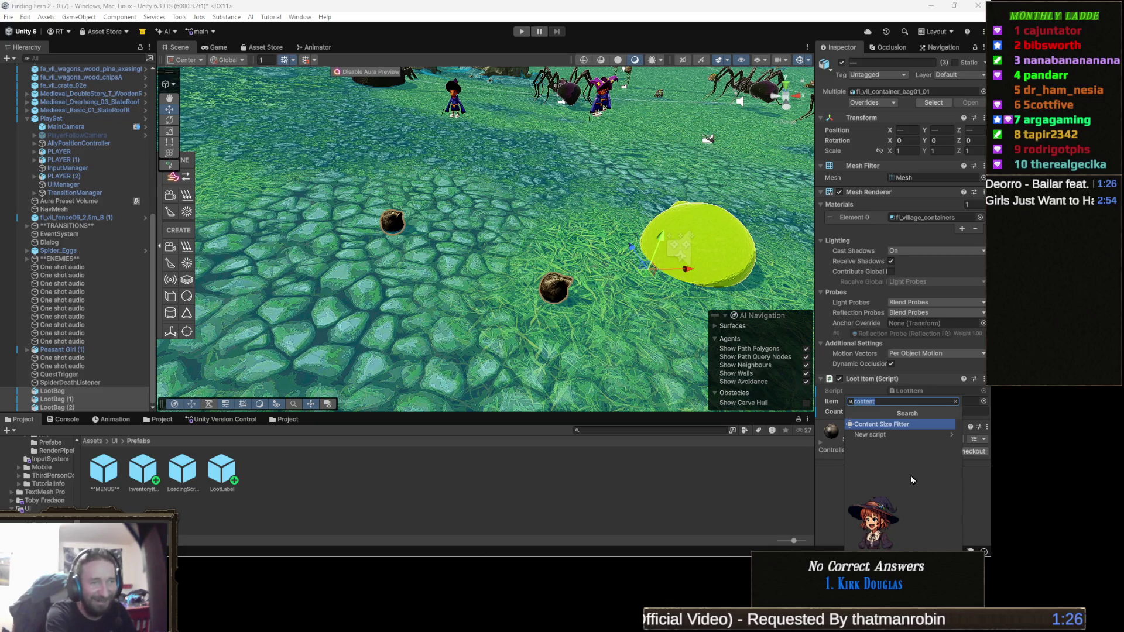
text(rigid)
key(Return)
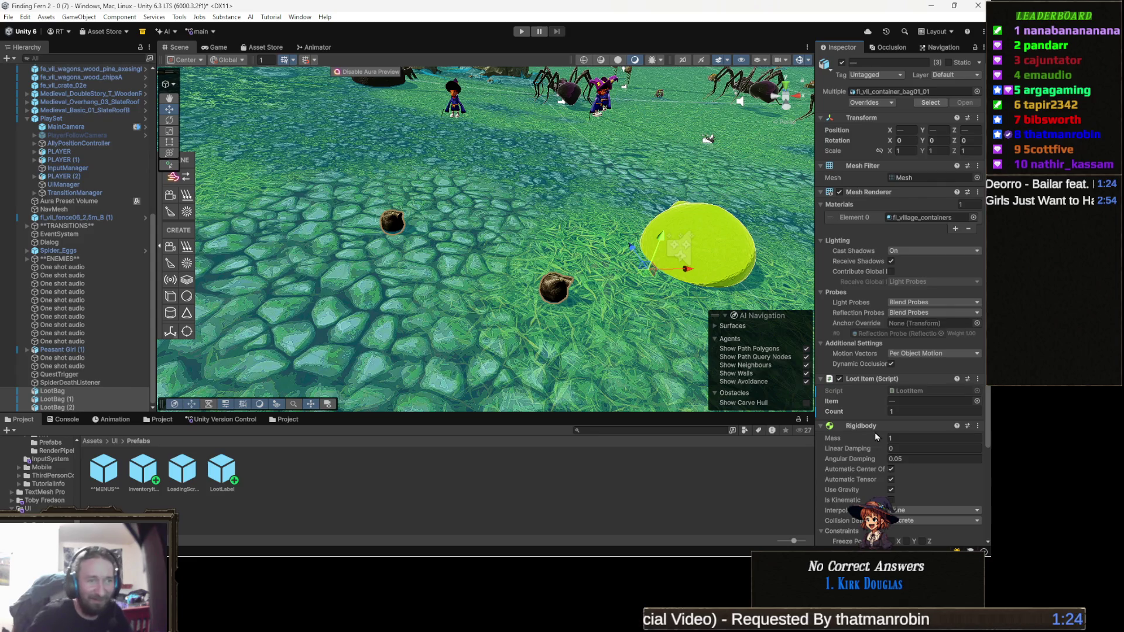
scroll(875, 432, down, 3)
click(891, 444)
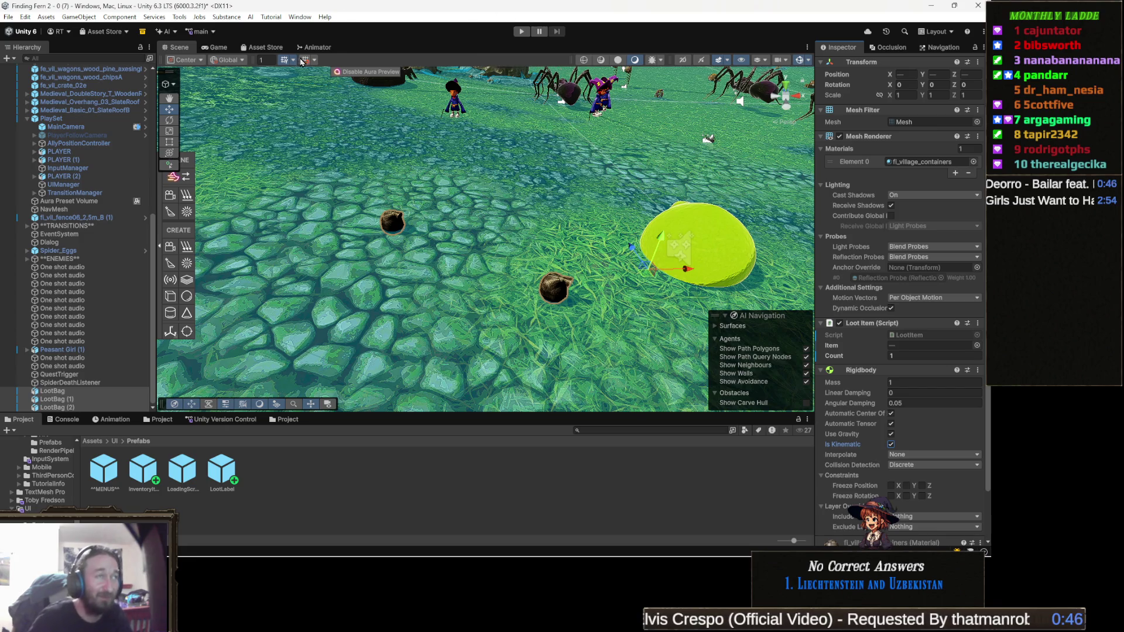
click(524, 35)
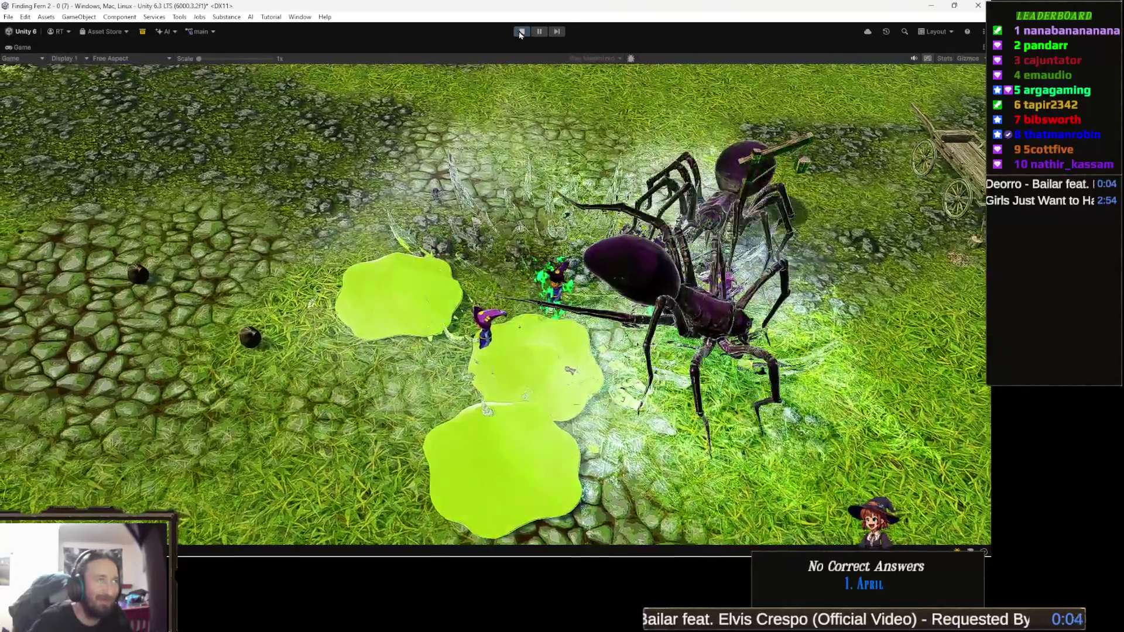
key(ctrl+p)
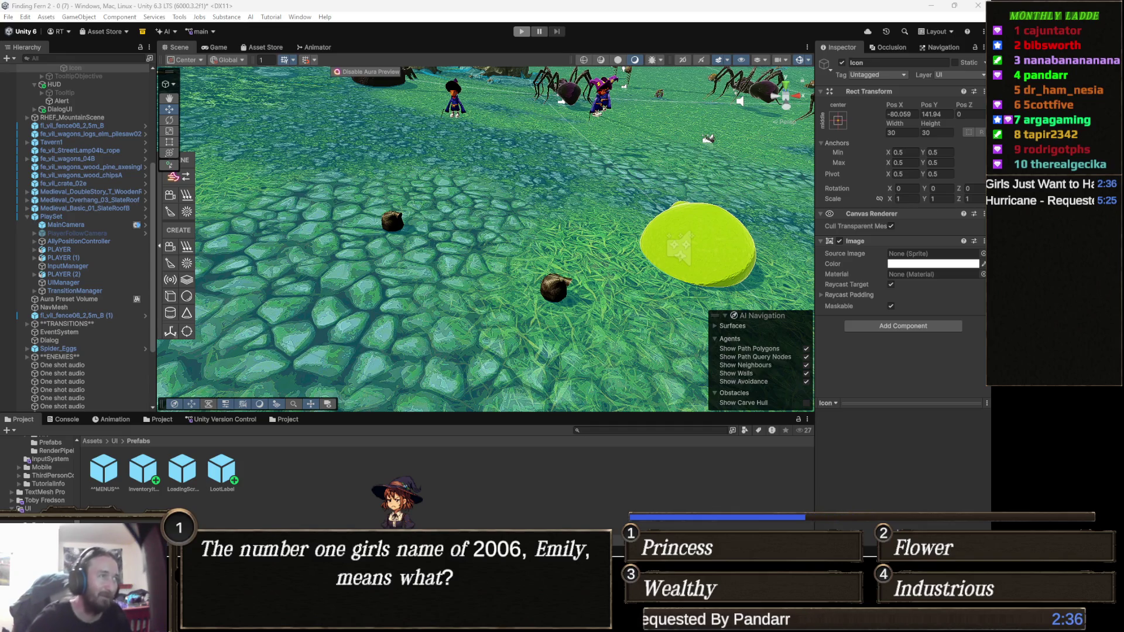
Add a Sphere Collider to all three LootBag objects.
scroll(105, 381, down, 5)
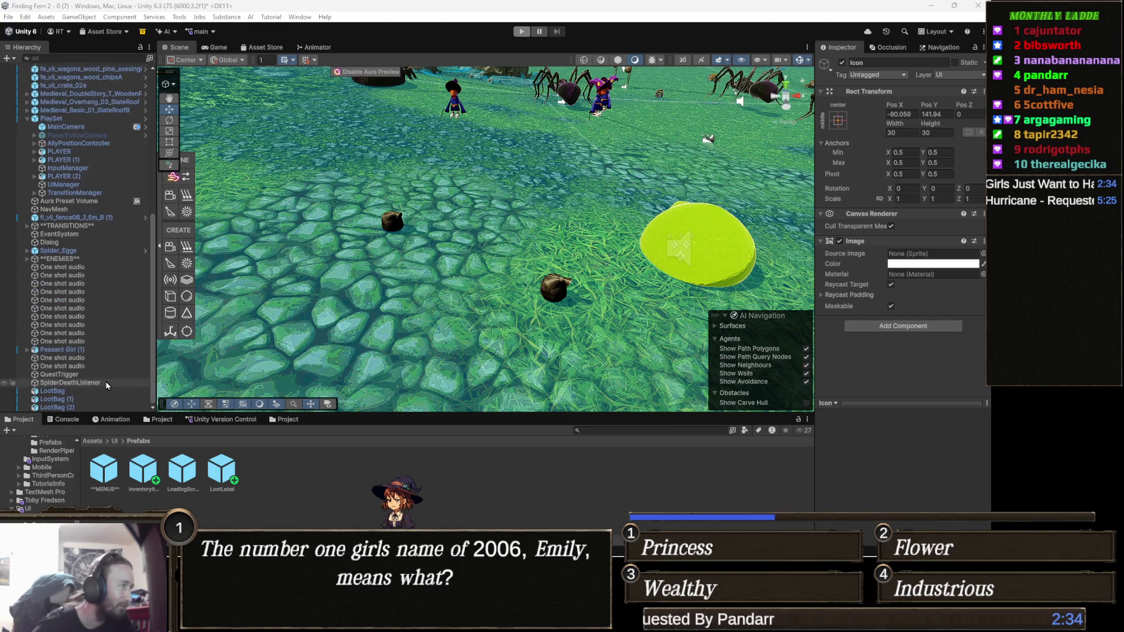
click(88, 390)
shift+click(95, 408)
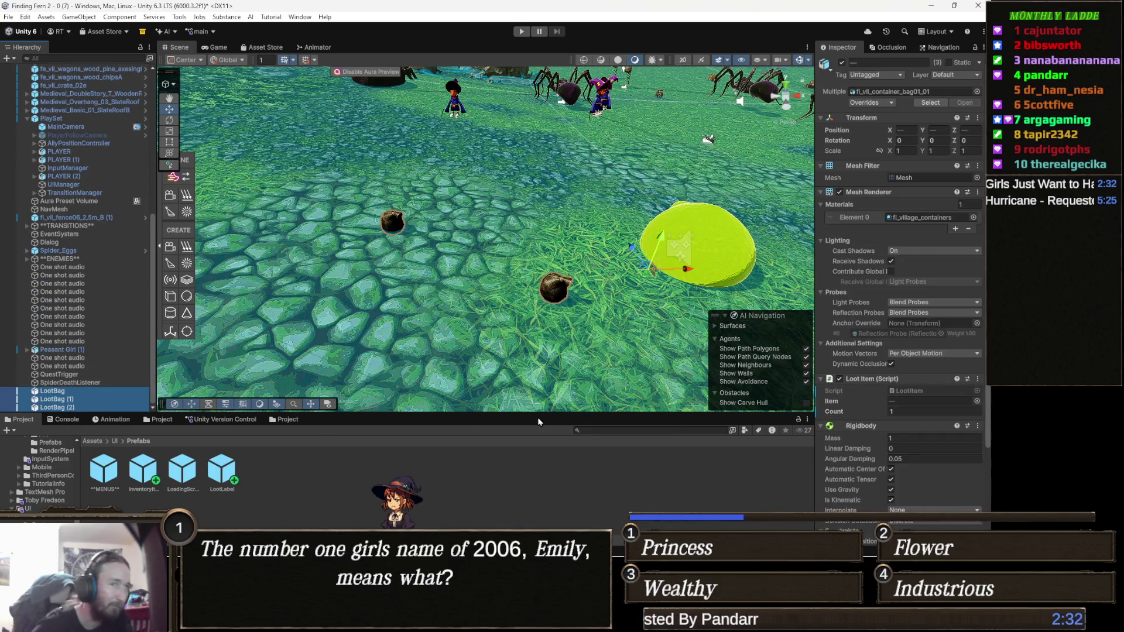
scroll(937, 357, down, 5)
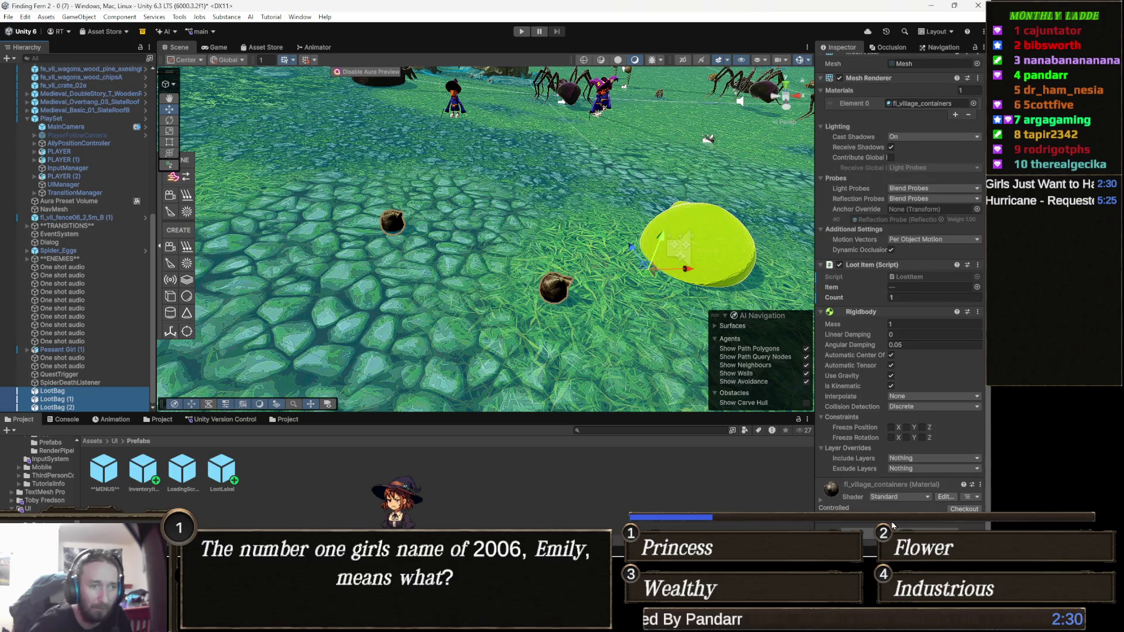
key(ctrl+shift+a)
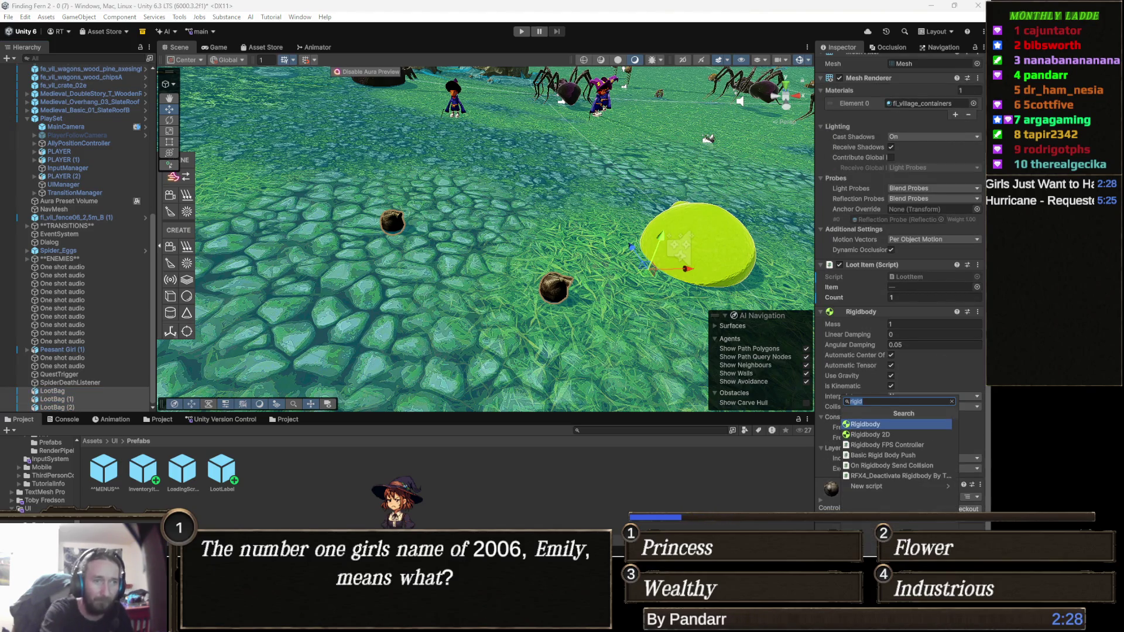
text(sphere)
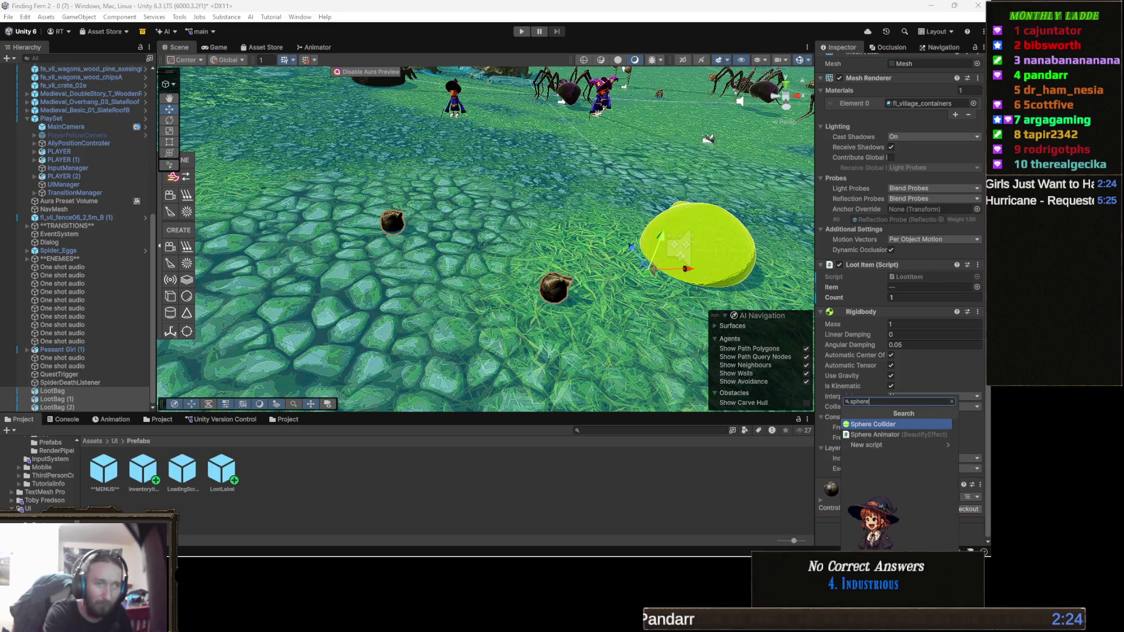
key(Return)
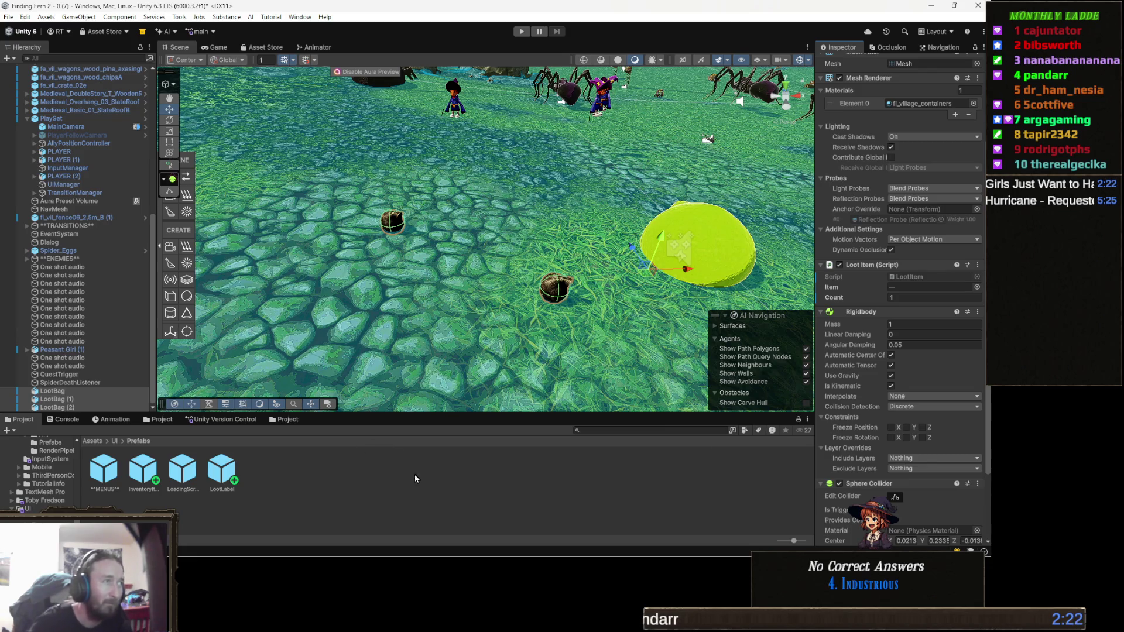
Deselect everything, then run and stop the game to test the loot bags.
click(351, 476)
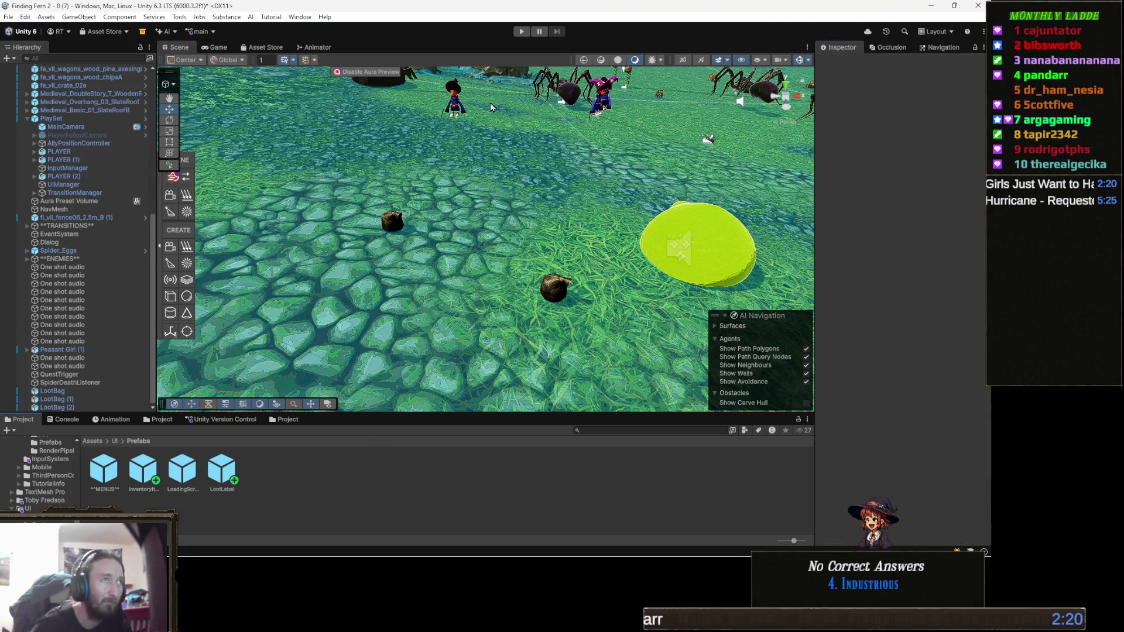
click(522, 33)
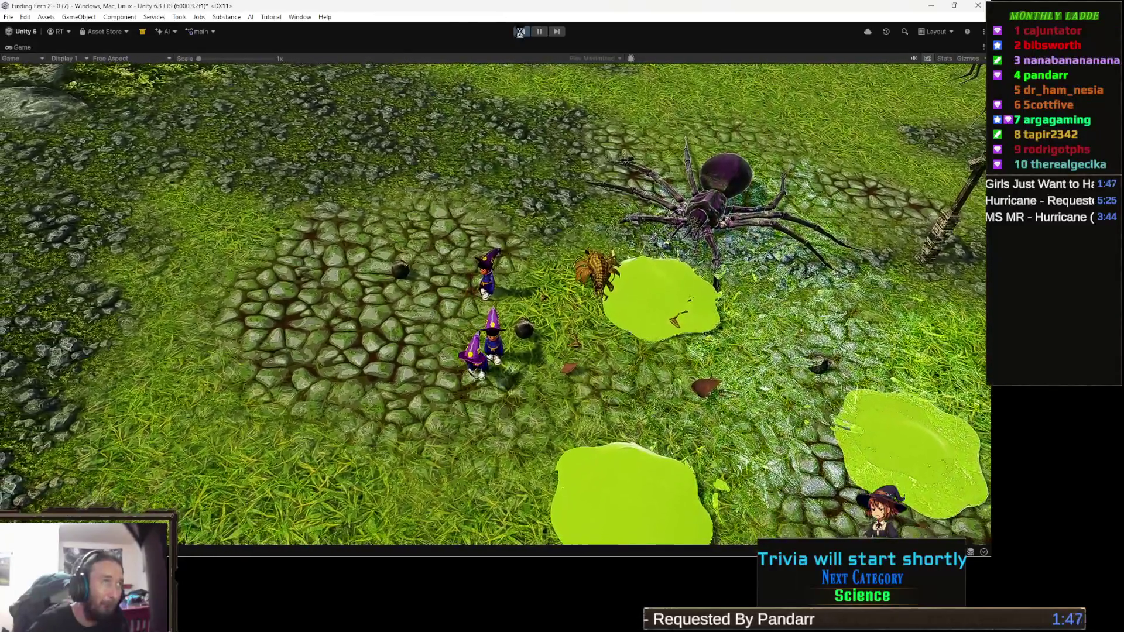
click(521, 31)
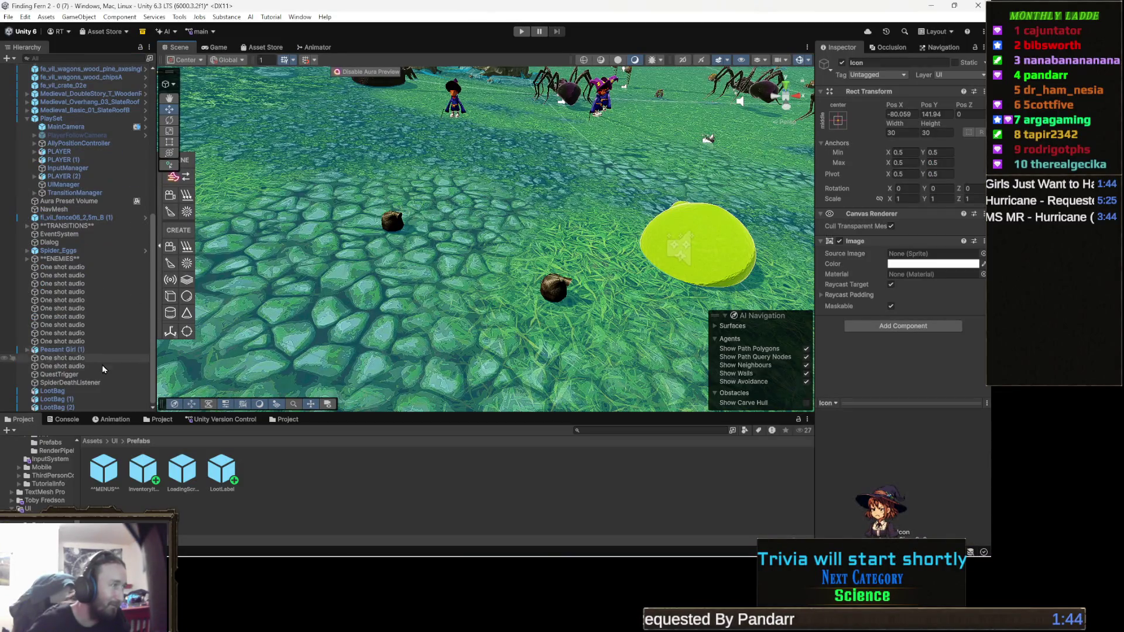
Tick Is Trigger on the three LootBags' Sphere Collider and run the game again.
click(73, 392)
shift+click(87, 408)
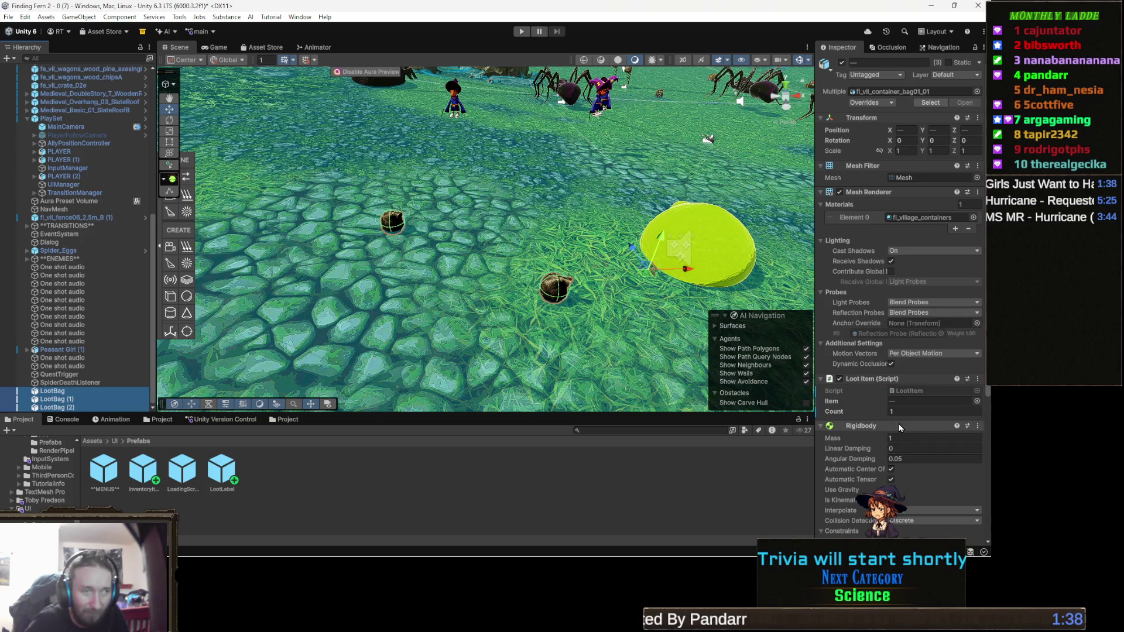
scroll(902, 430, down, 5)
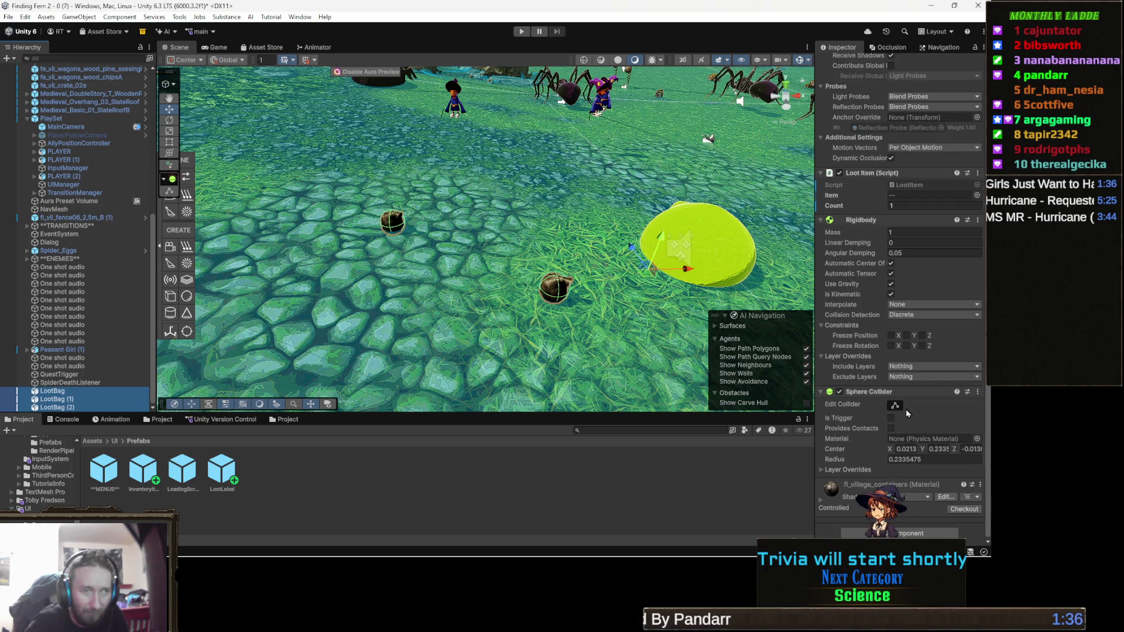
click(896, 420)
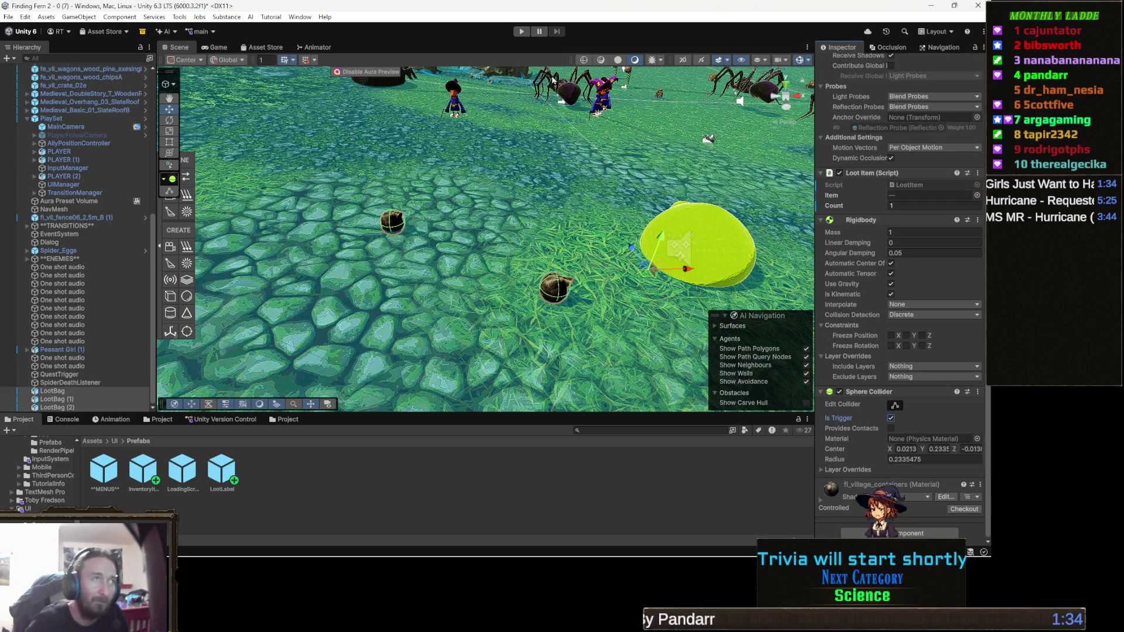
click(523, 33)
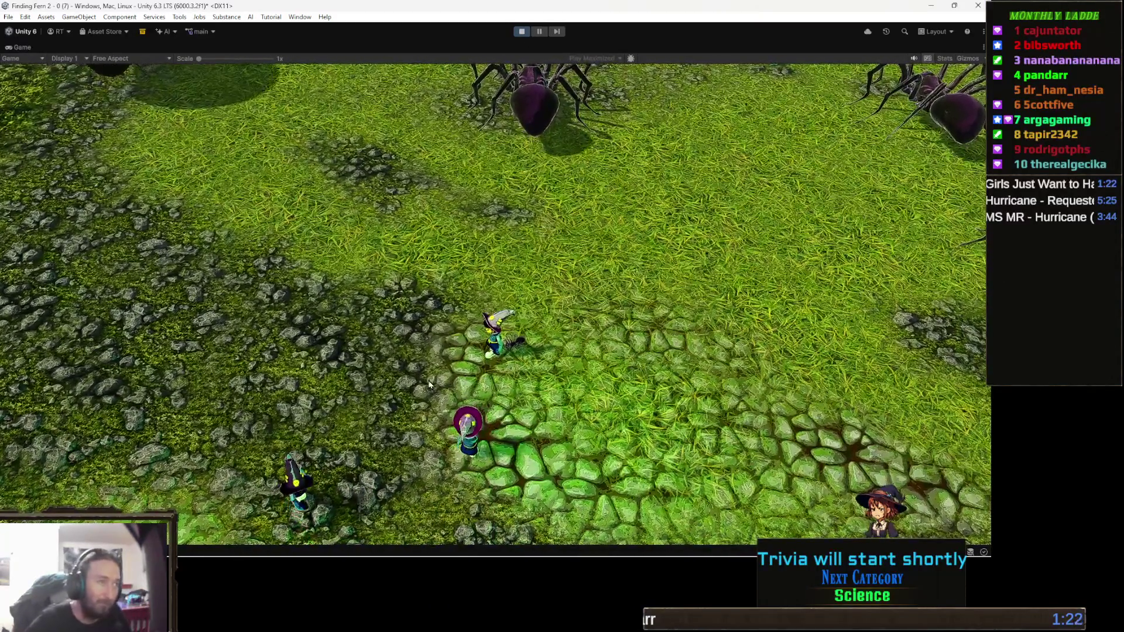
Cast an ice spell, open the inventory, view the Amazing Perfect Amulet, then stop play.
click(498, 401)
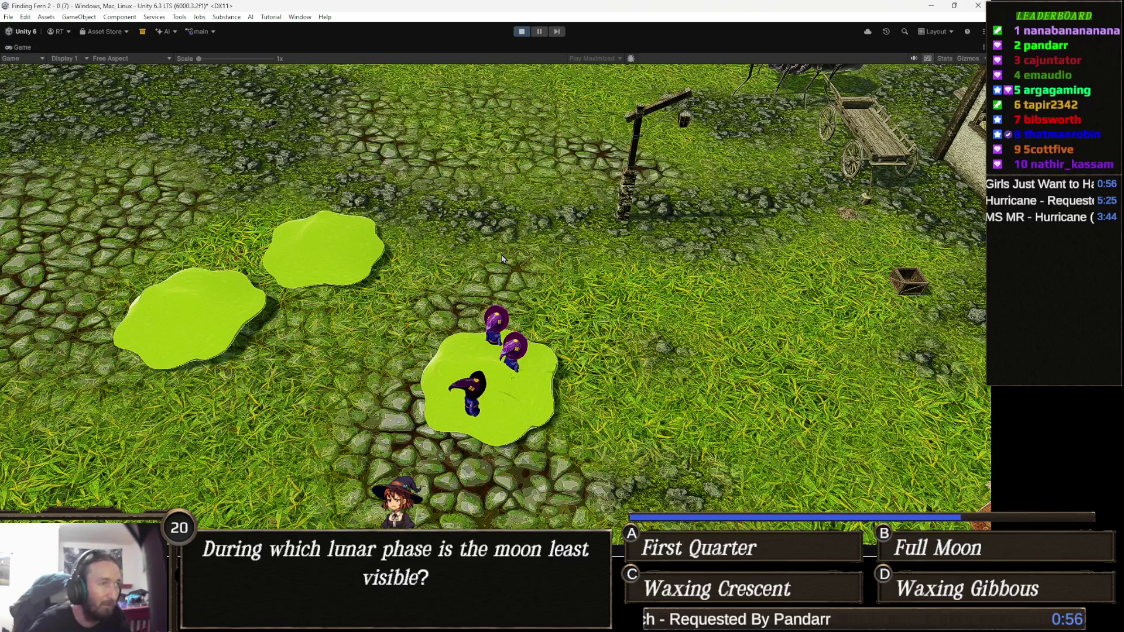
key(i)
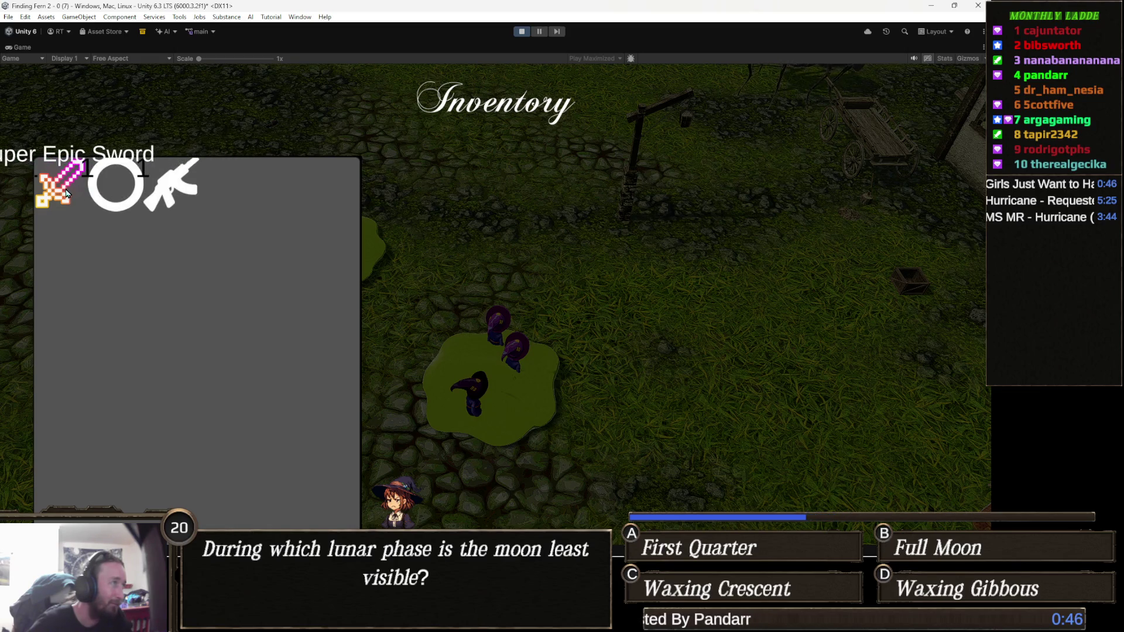
click(115, 185)
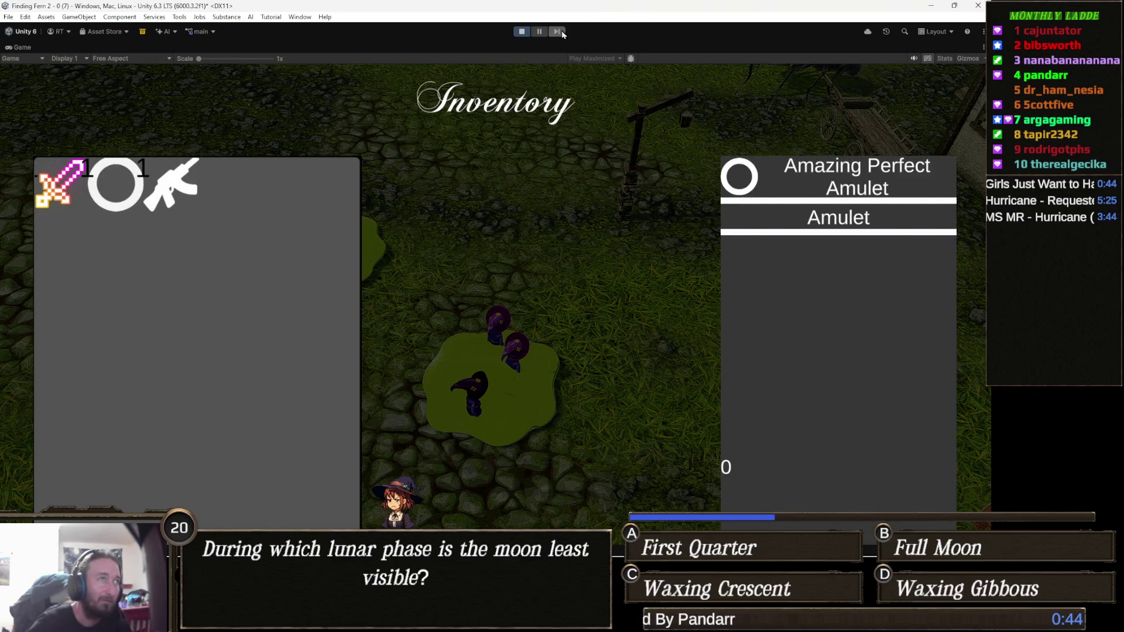
click(518, 32)
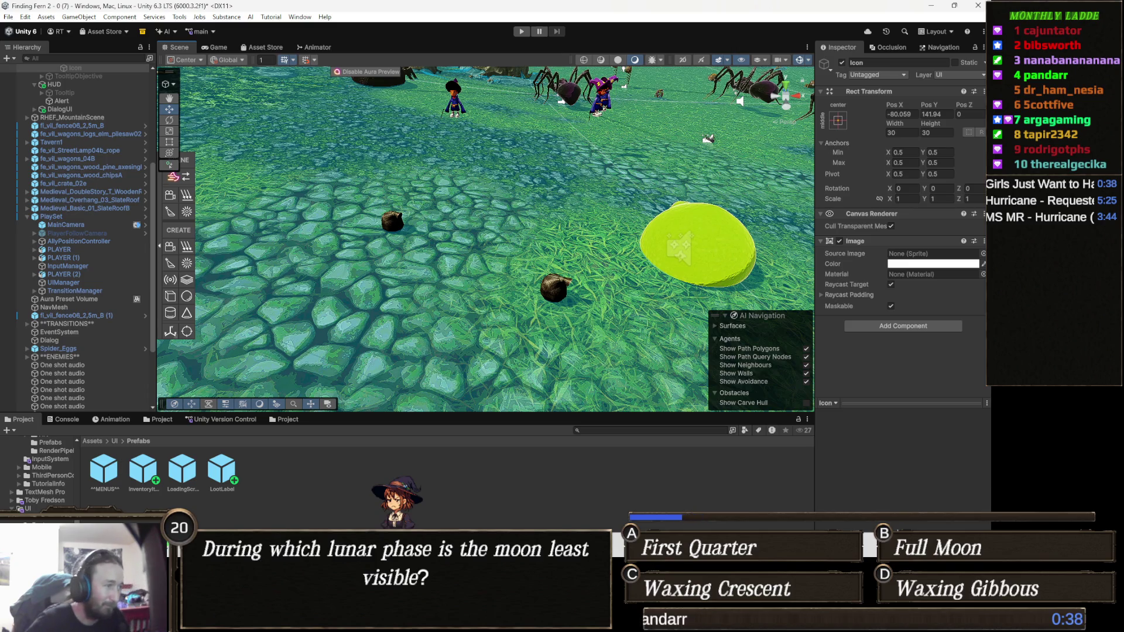
Switch to the Gamedle page in the browser and start a new round.
mouse_move(340, 518)
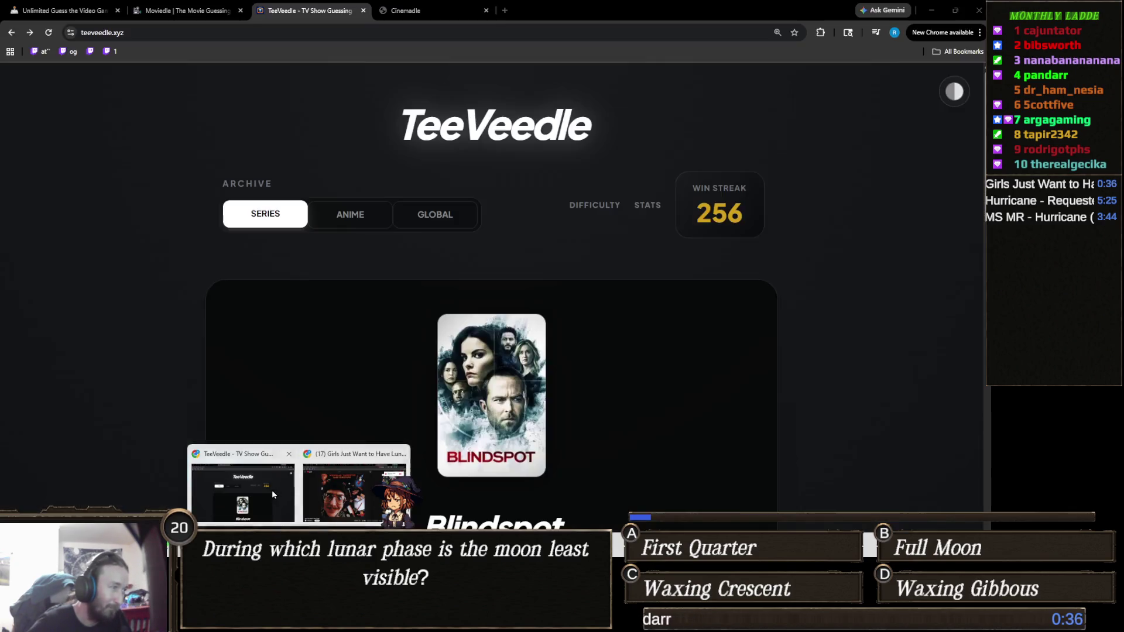
click(271, 490)
click(94, 7)
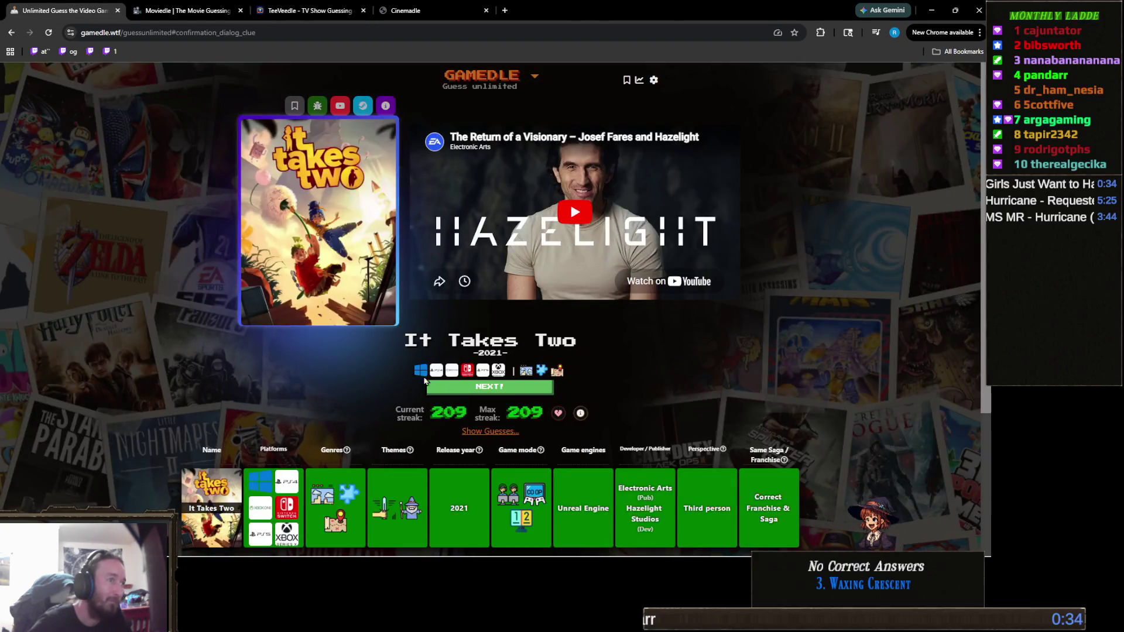
click(513, 391)
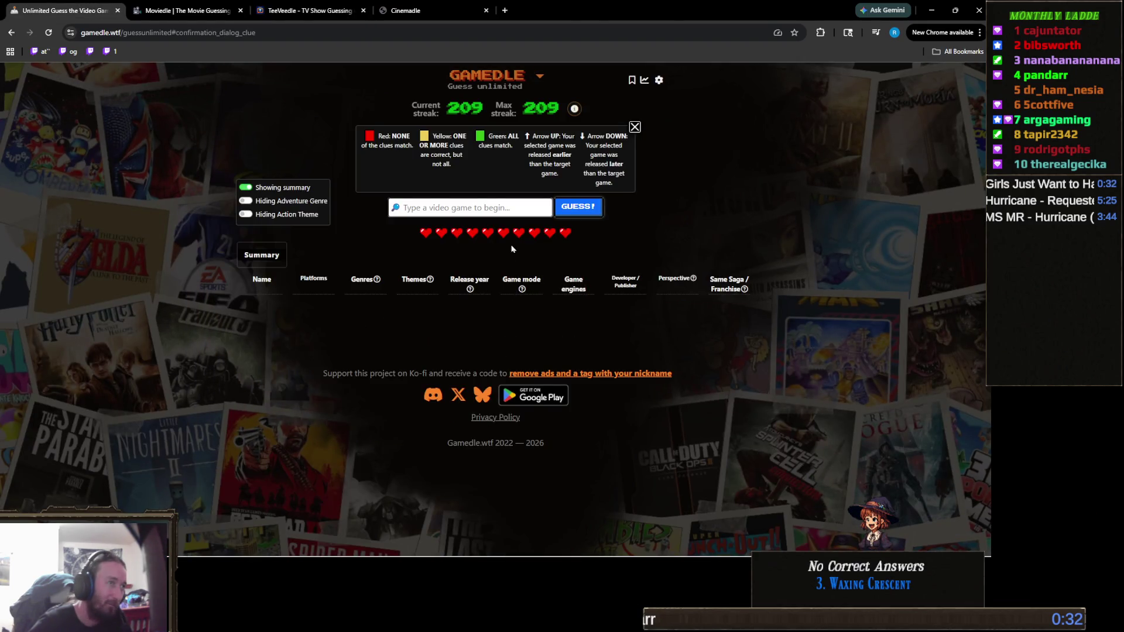
Guess Dishonored, Dragon Age: Inquisition and The Witcher 3: Wild Hunt.
text(d)
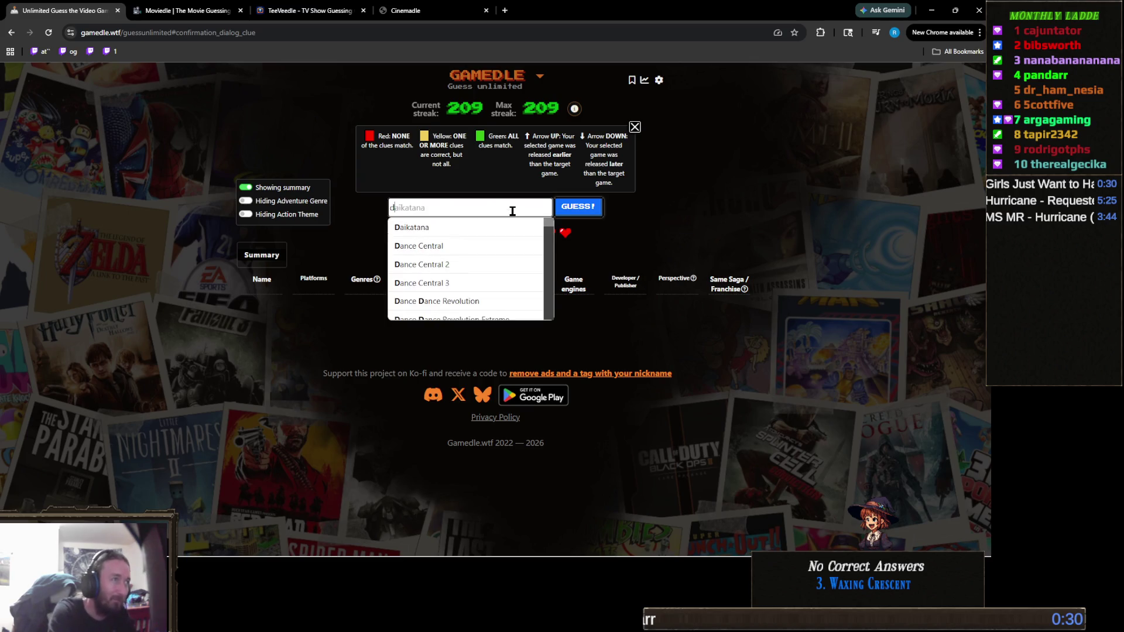
text(ishon)
click(494, 227)
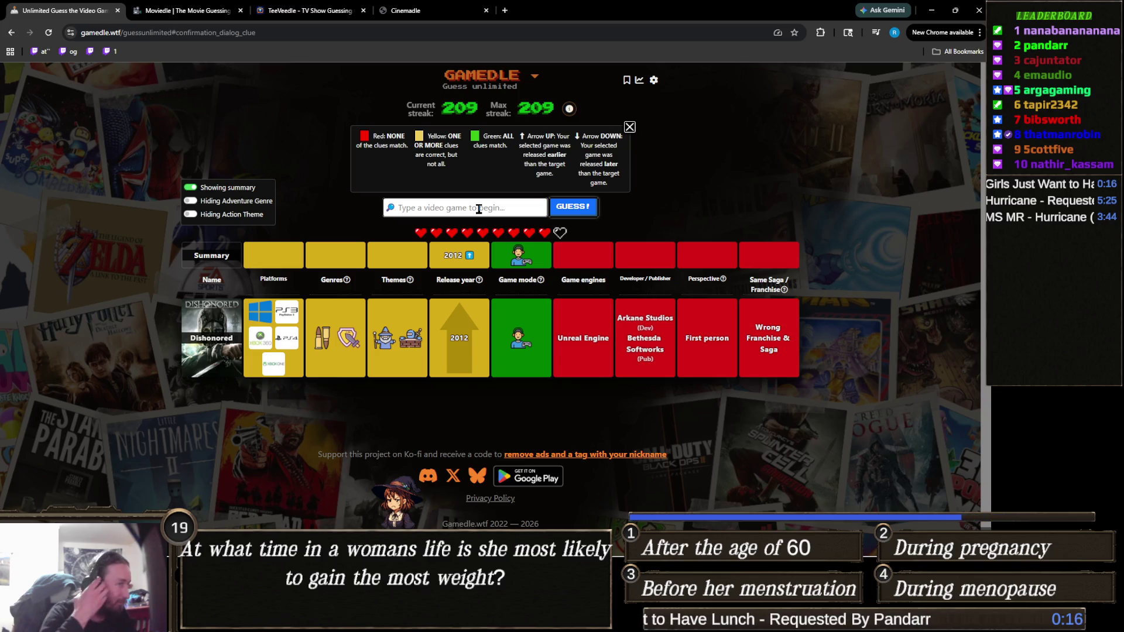
text(dragon age)
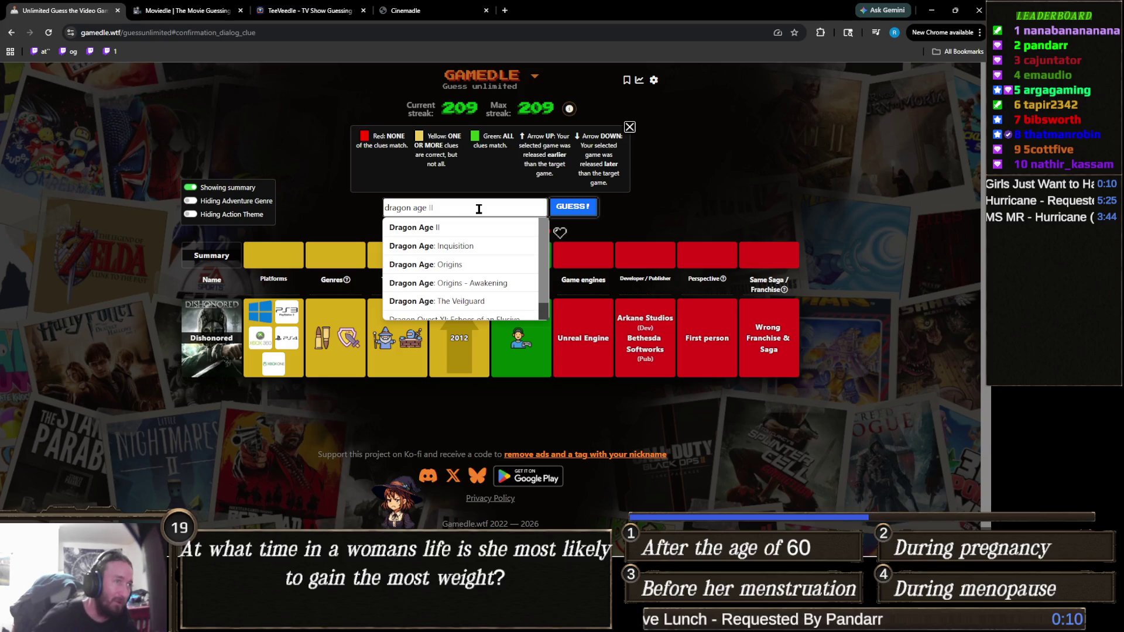
click(463, 246)
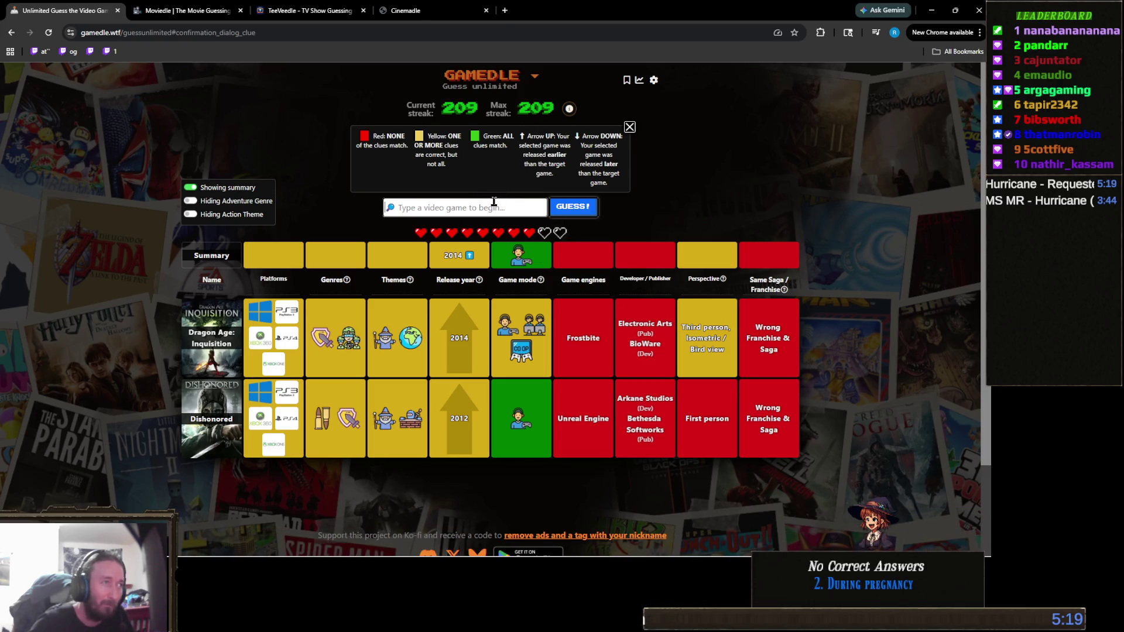
text(witcher)
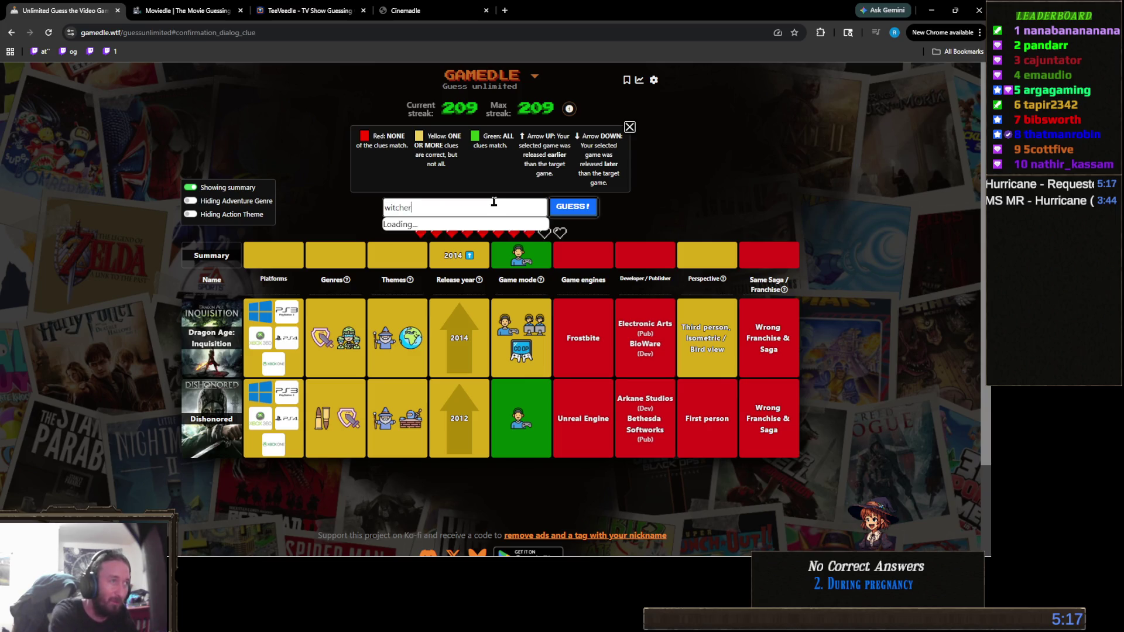
key(Return)
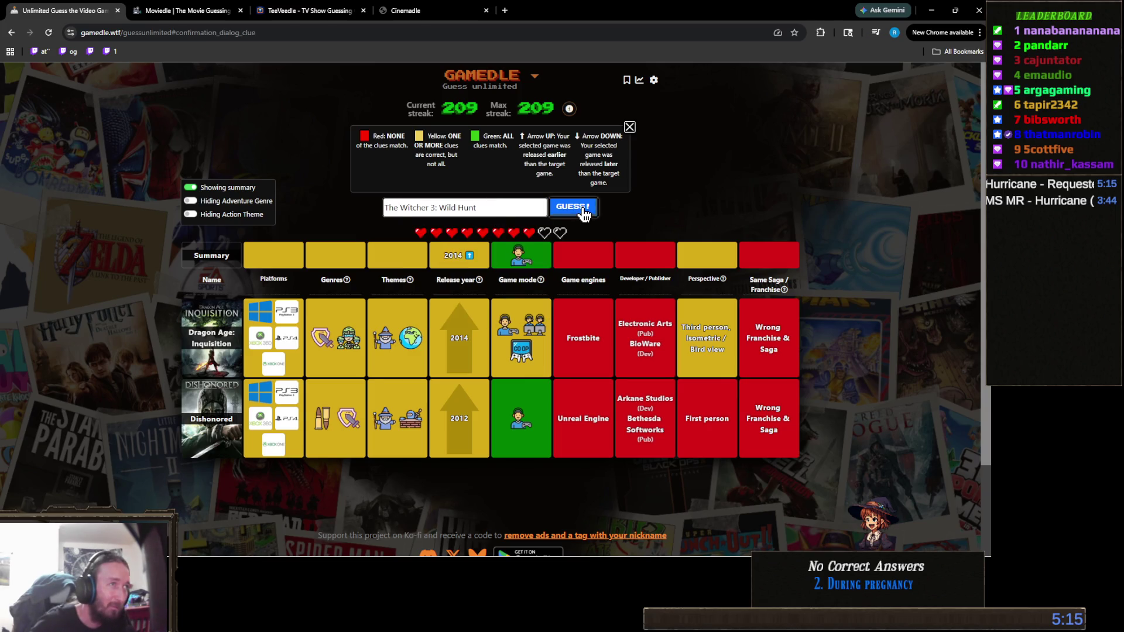
click(581, 209)
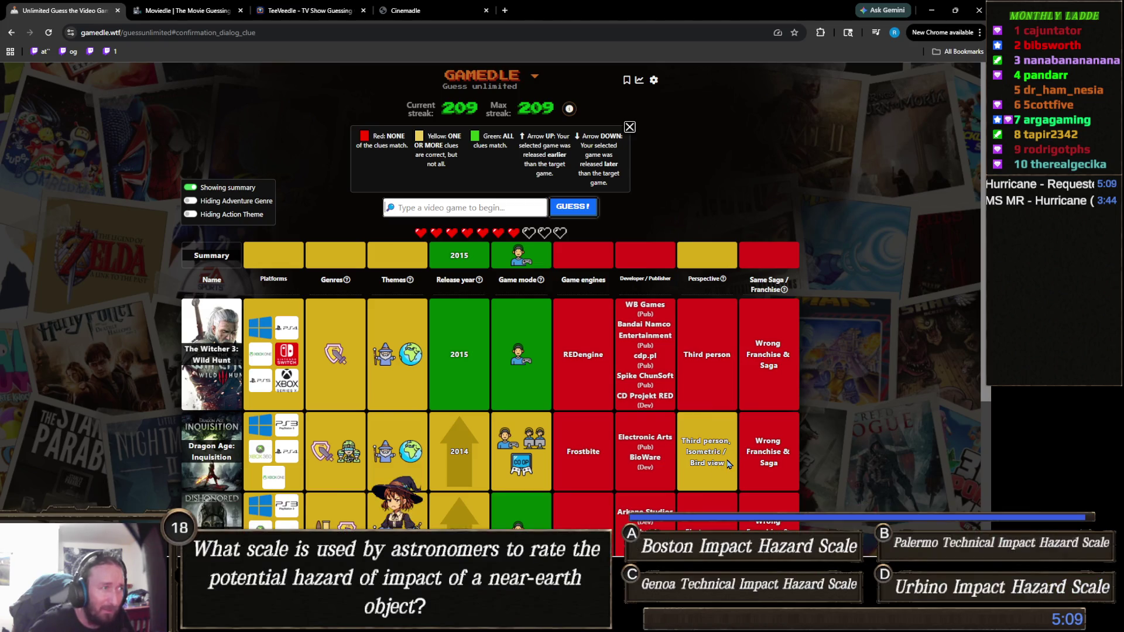
Guess Diablo III, then solve the round with Undertale.
click(487, 209)
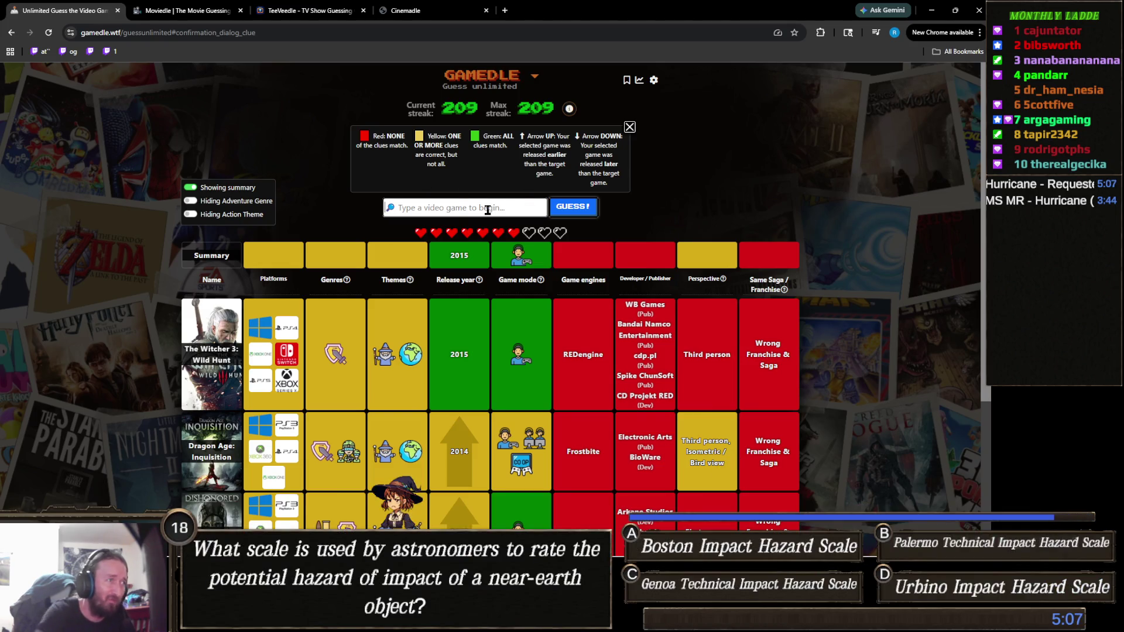
text(diablo)
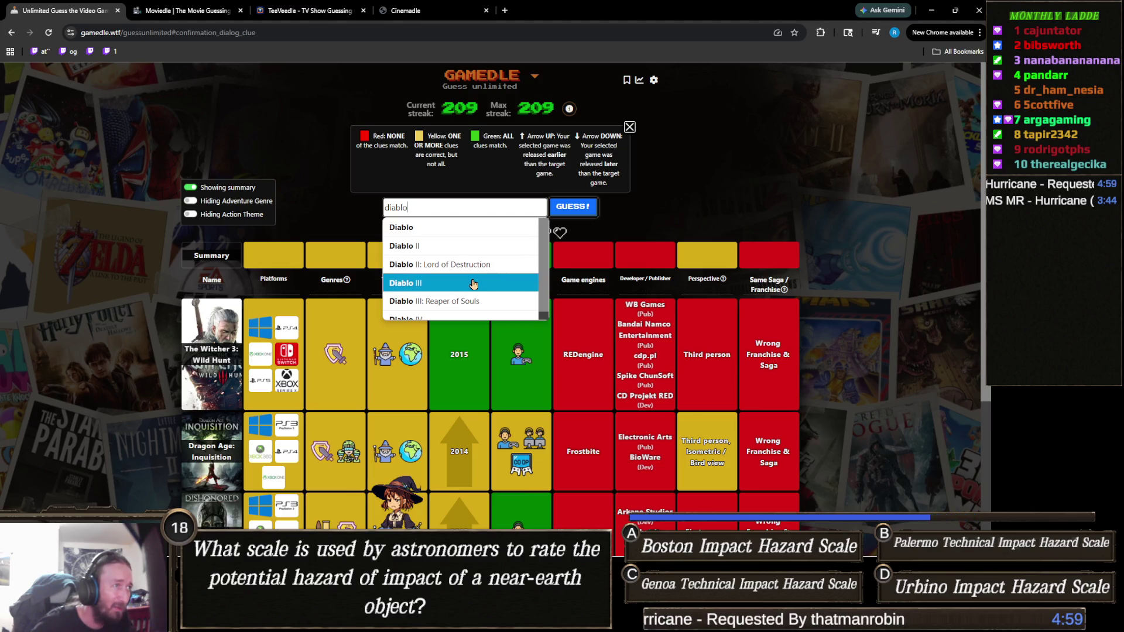
click(483, 285)
click(572, 209)
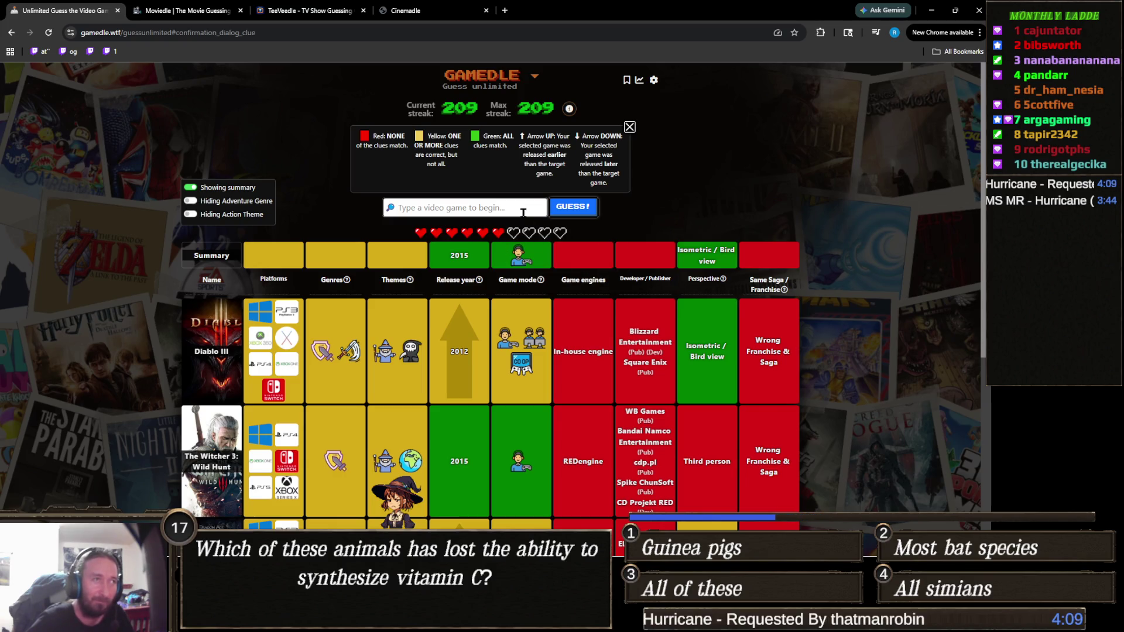
text(undertale)
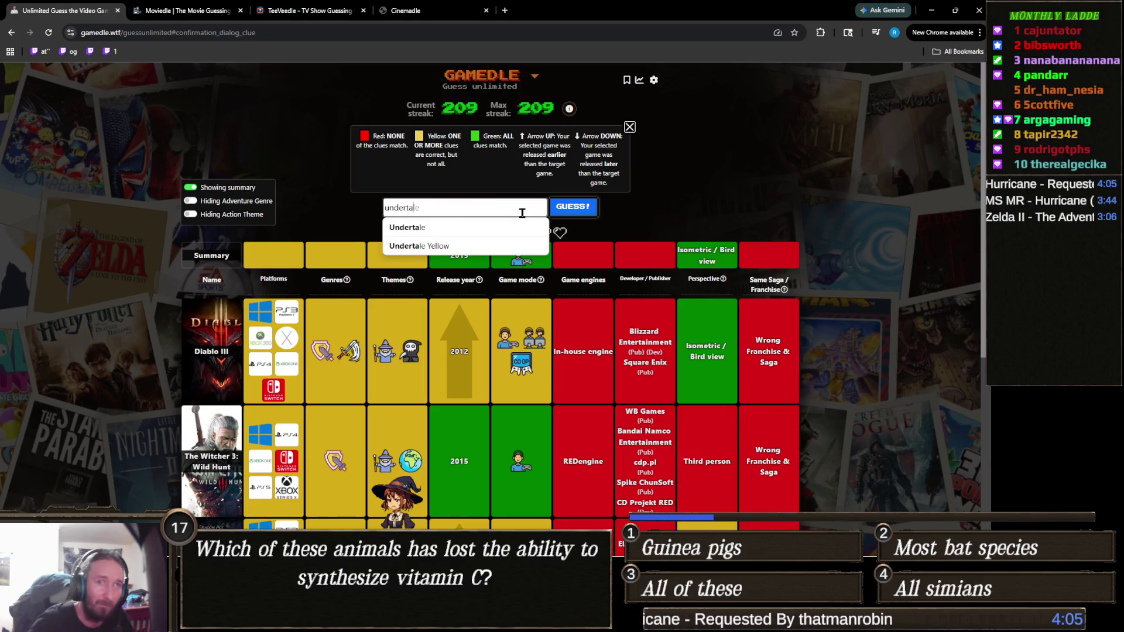
click(465, 233)
click(562, 216)
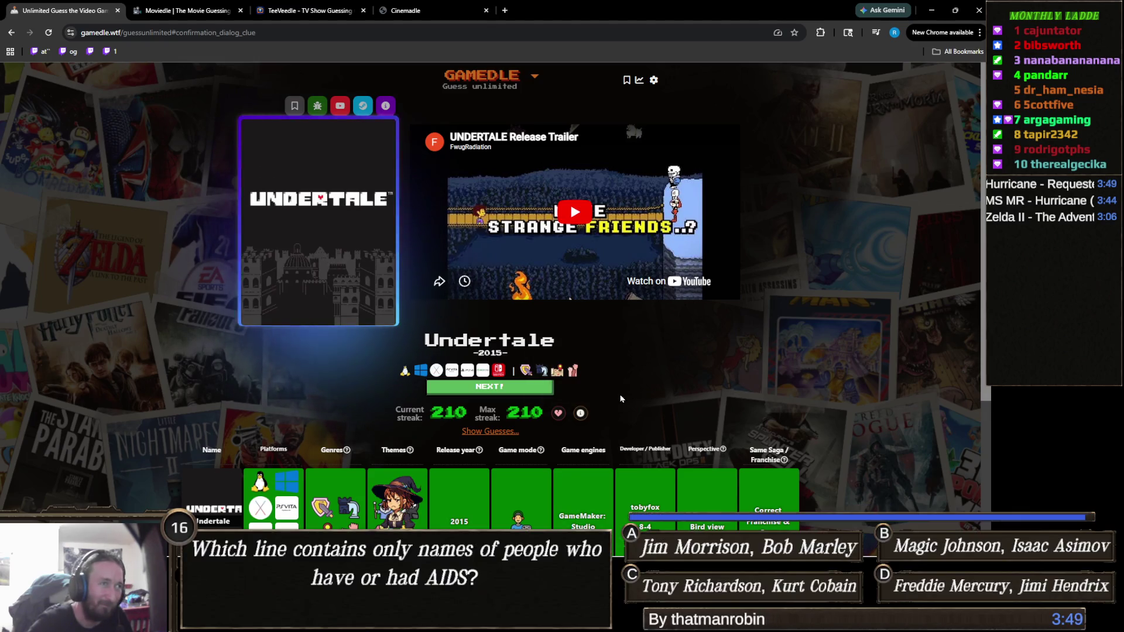
Review and hide the earlier Undertale guesses in Gamedle, then switch to the TeeVeedle Blindspot page.
scroll(585, 381, down, 2)
click(496, 330)
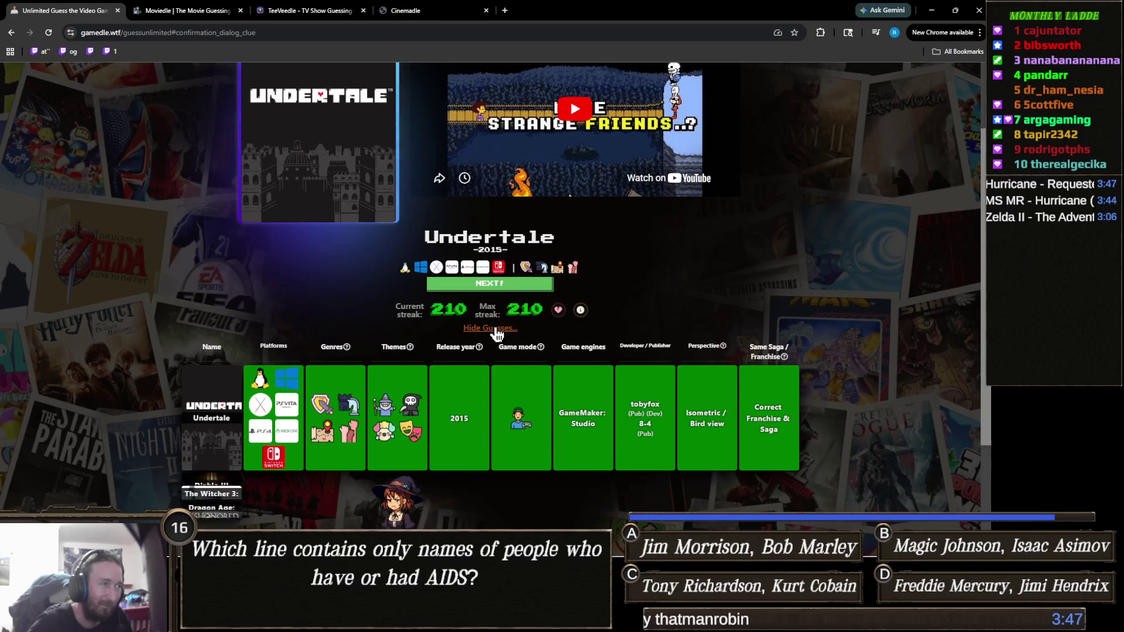
scroll(497, 334, down, 5)
scroll(503, 335, up, 7)
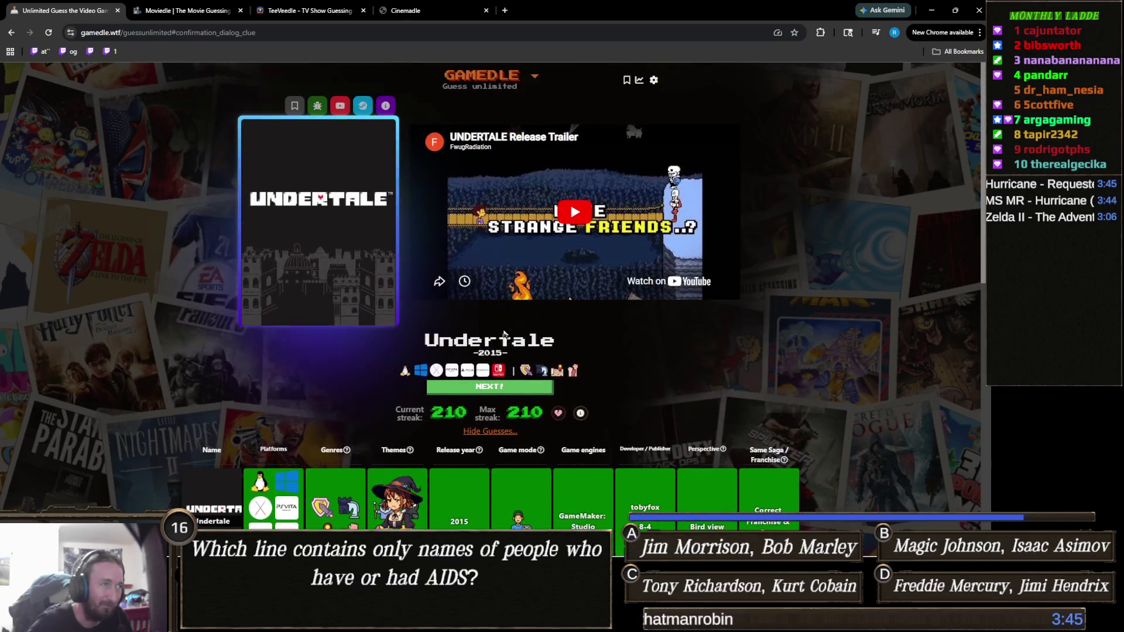
click(492, 431)
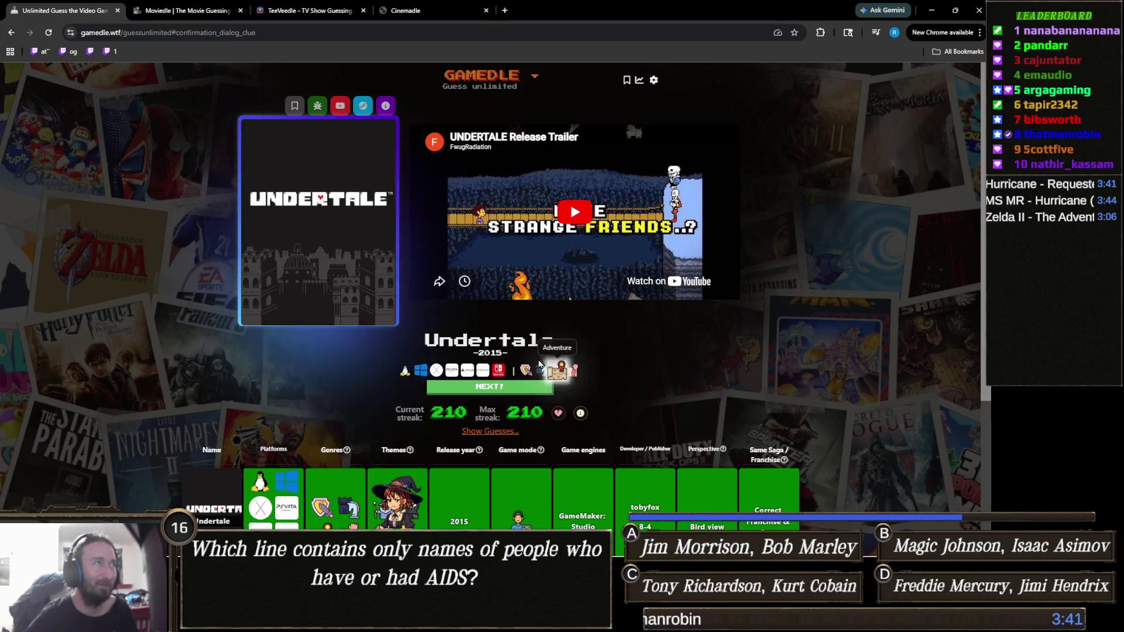
click(280, 8)
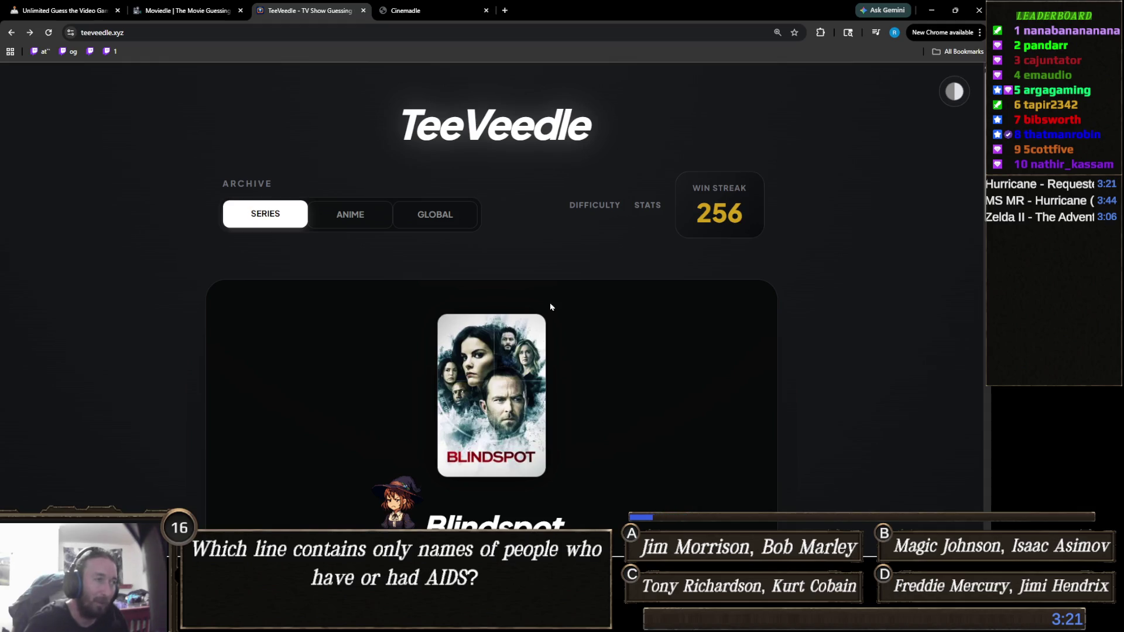
In the Brave window, advance Gamedle with NEXT! to reach the GG, YOU WON screen.
mouse_move(282, 557)
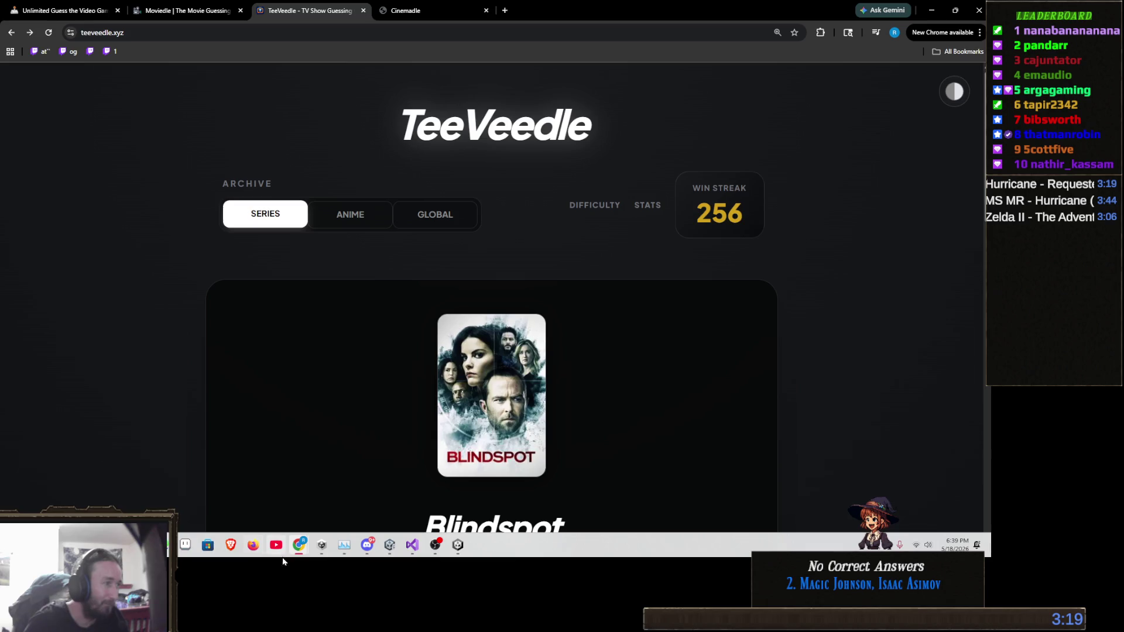
click(231, 545)
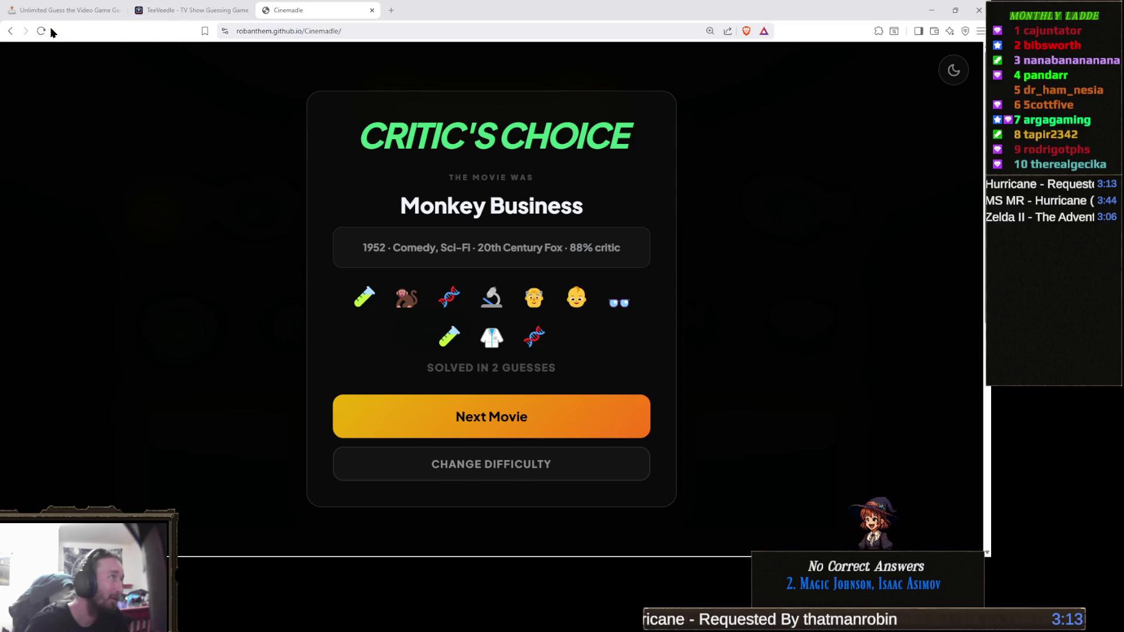
click(65, 19)
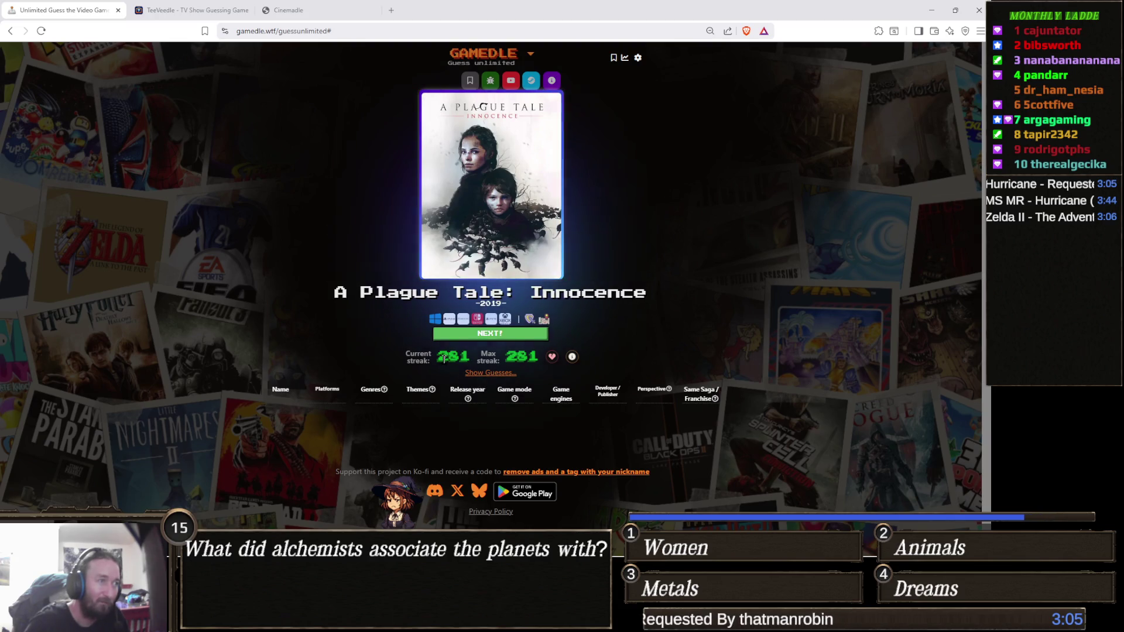
click(517, 336)
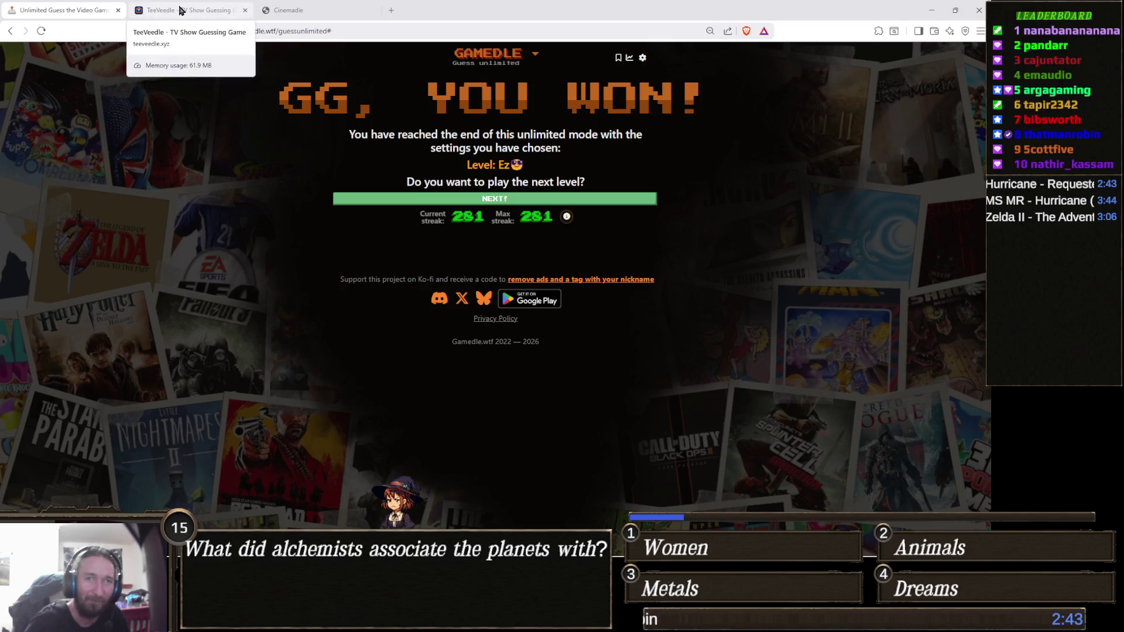
Close the whole Brave window and all its game tabs.
click(181, 11)
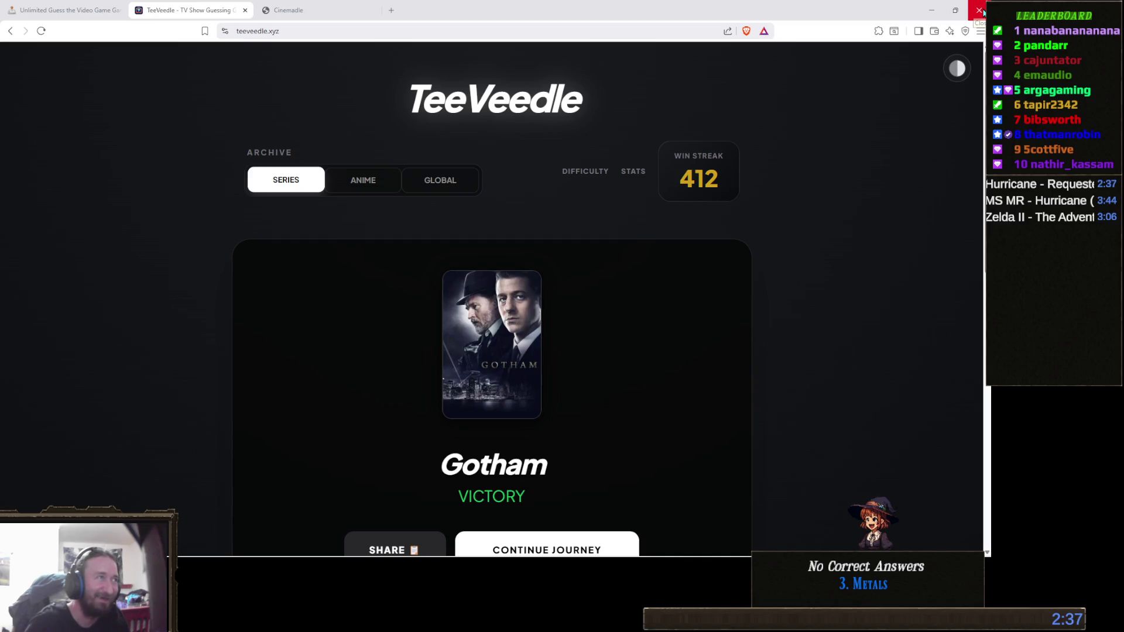
click(979, 10)
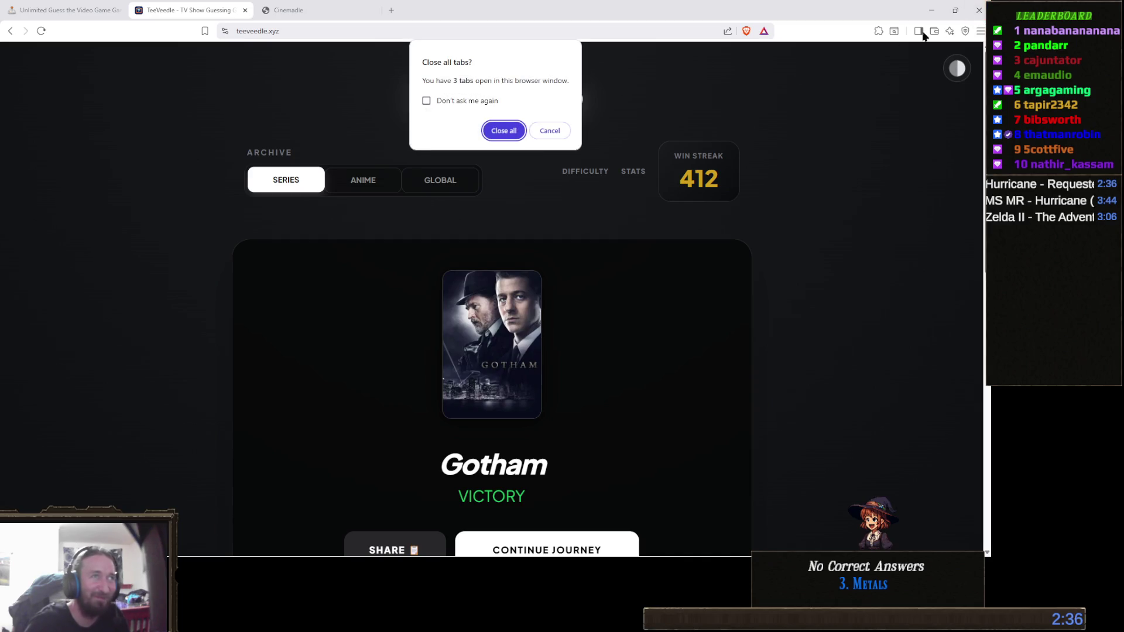
click(504, 130)
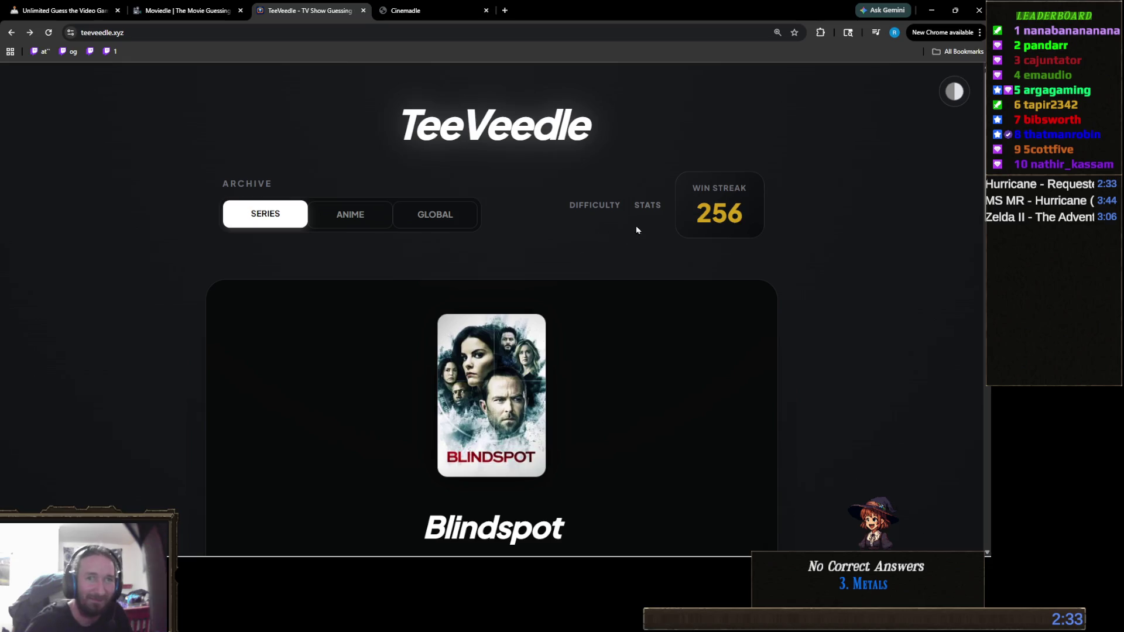
Continue to a new TeeVeedle puzzle and solve it by guessing Snowpiercer.
scroll(586, 281, down, 5)
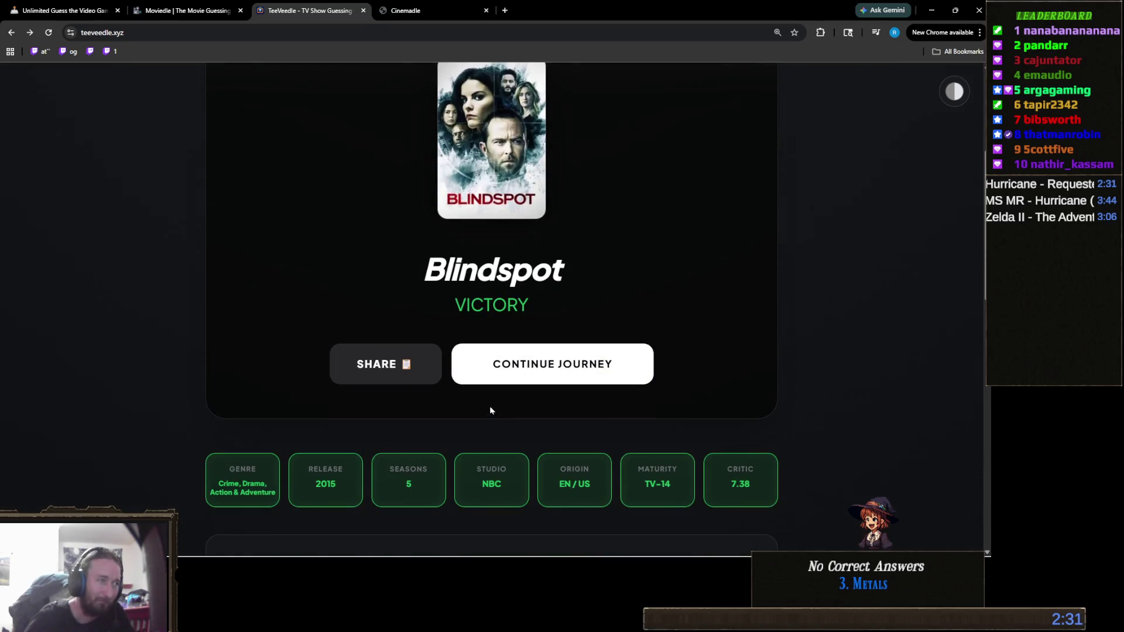
click(515, 359)
scroll(610, 378, down, 3)
mouse_move(251, 267)
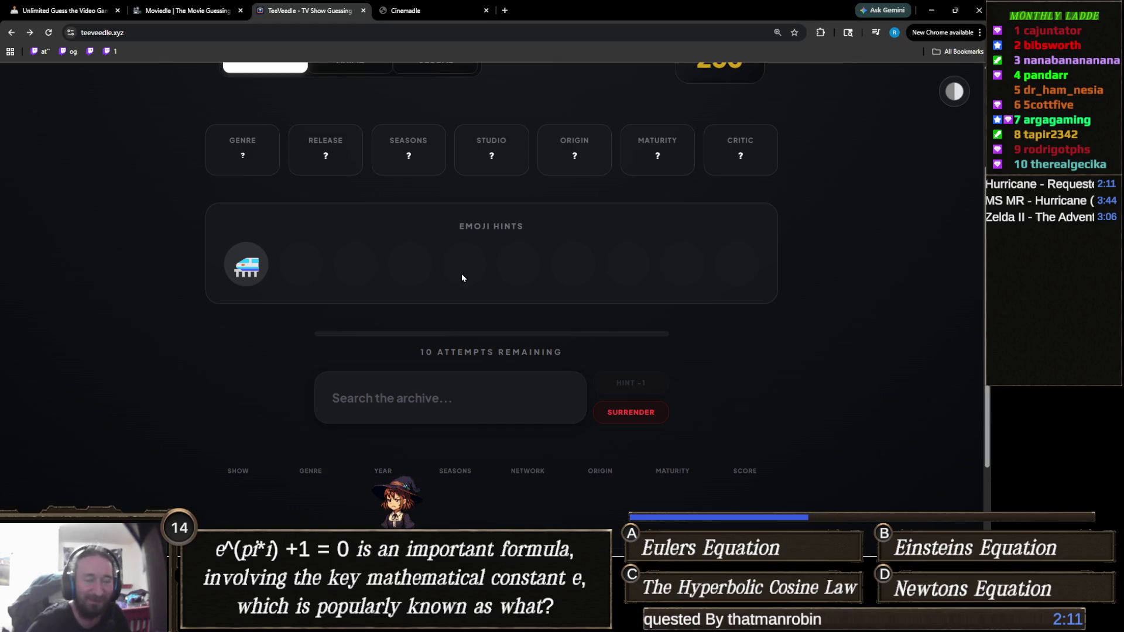
click(485, 398)
text(snowp)
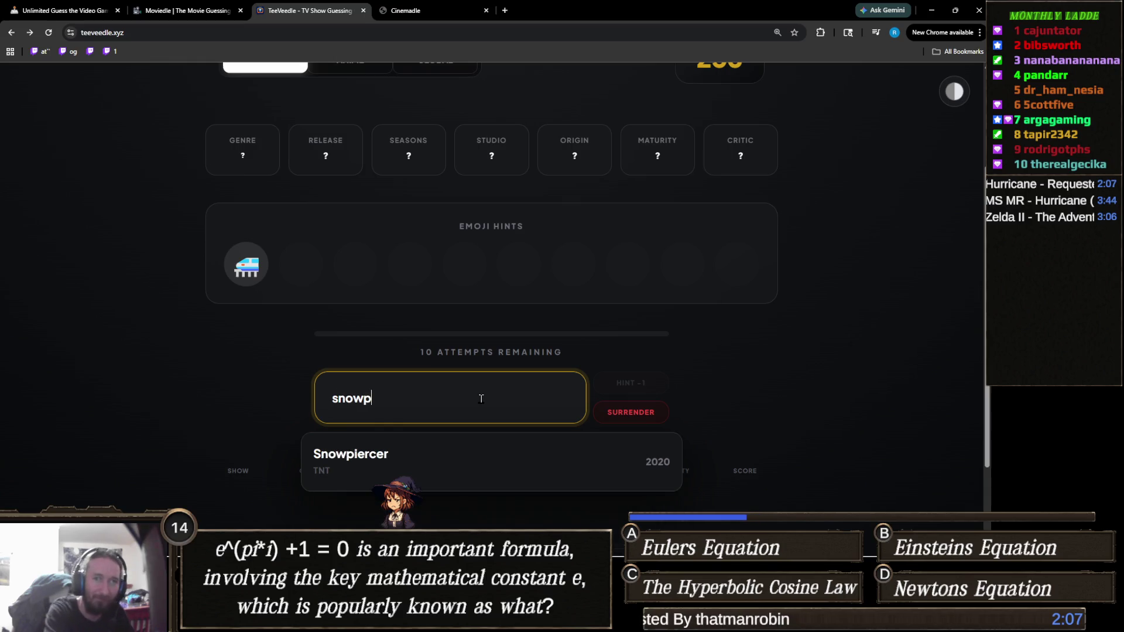
click(409, 459)
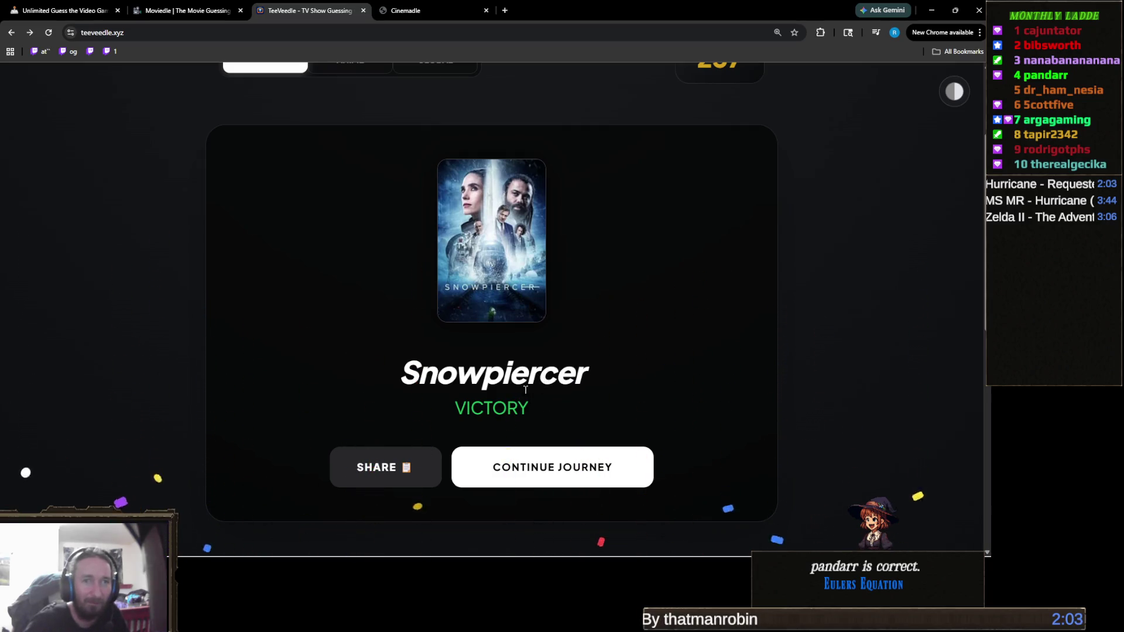
In the next TeeVeedle puzzle, guess 12 Monkeys, then solve it with Continuum.
click(527, 480)
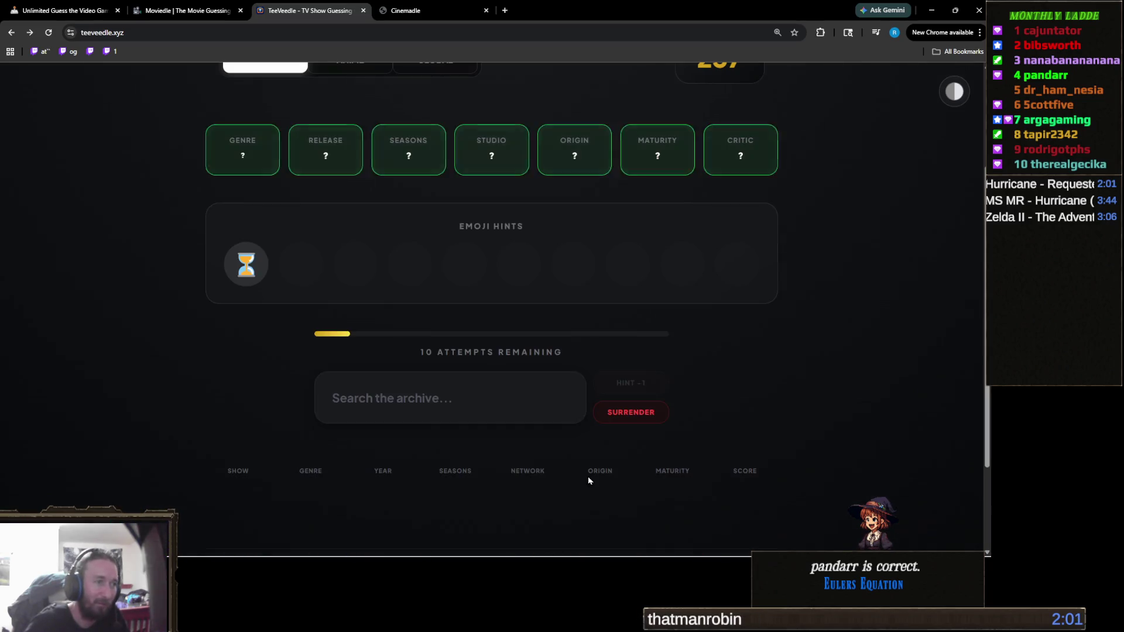
click(418, 394)
text(12)
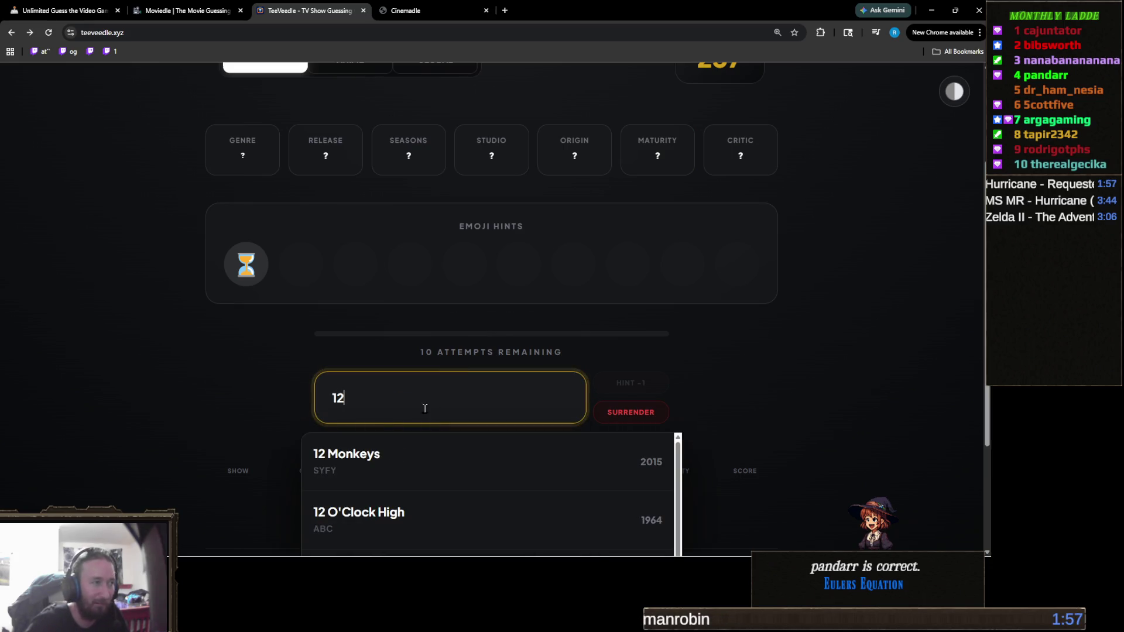
click(371, 454)
click(442, 404)
text(cont)
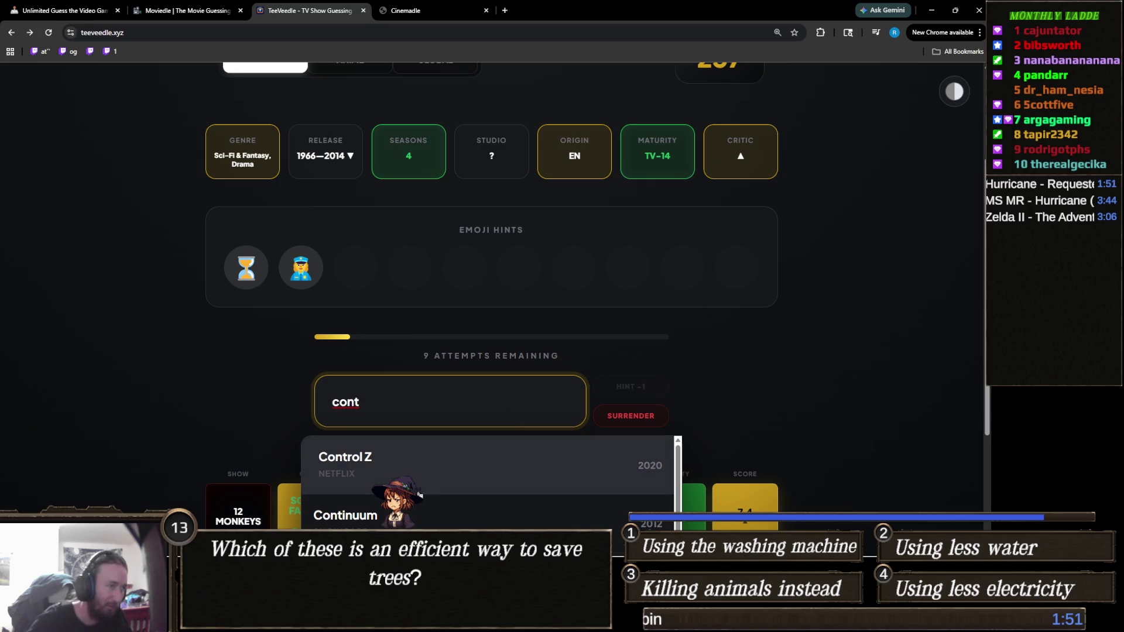
click(346, 515)
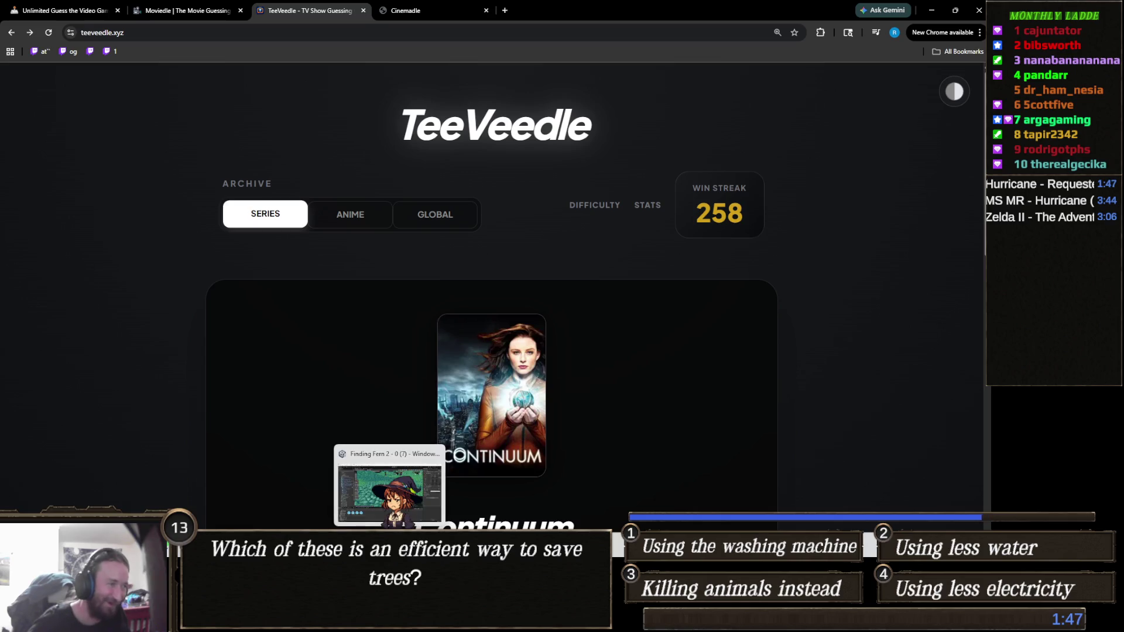
click(383, 620)
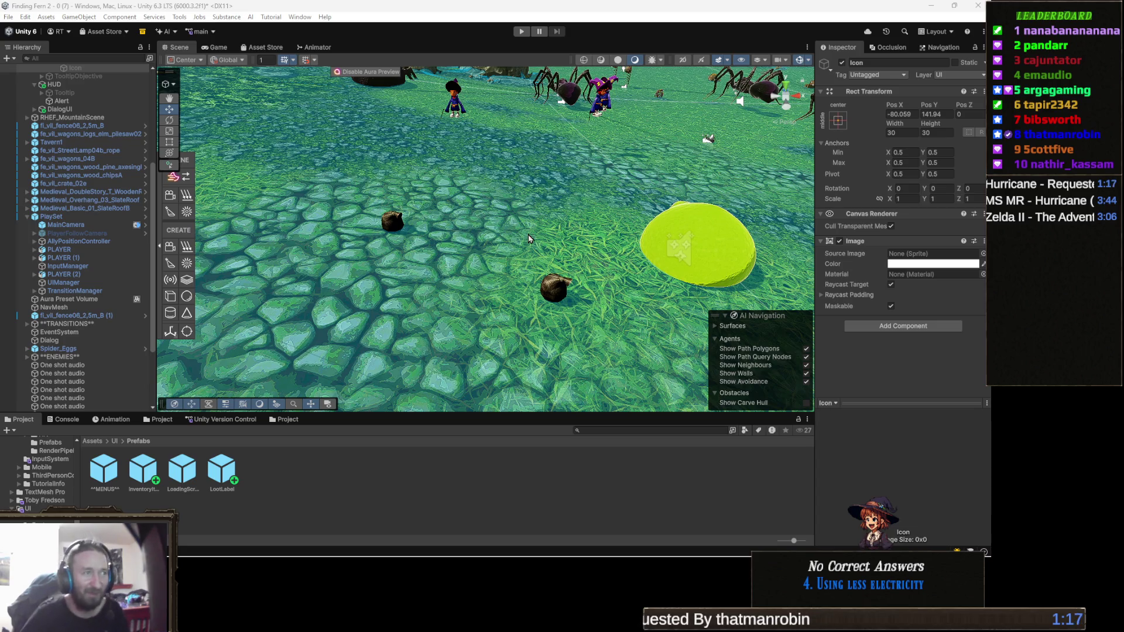
drag(564, 261, 579, 246)
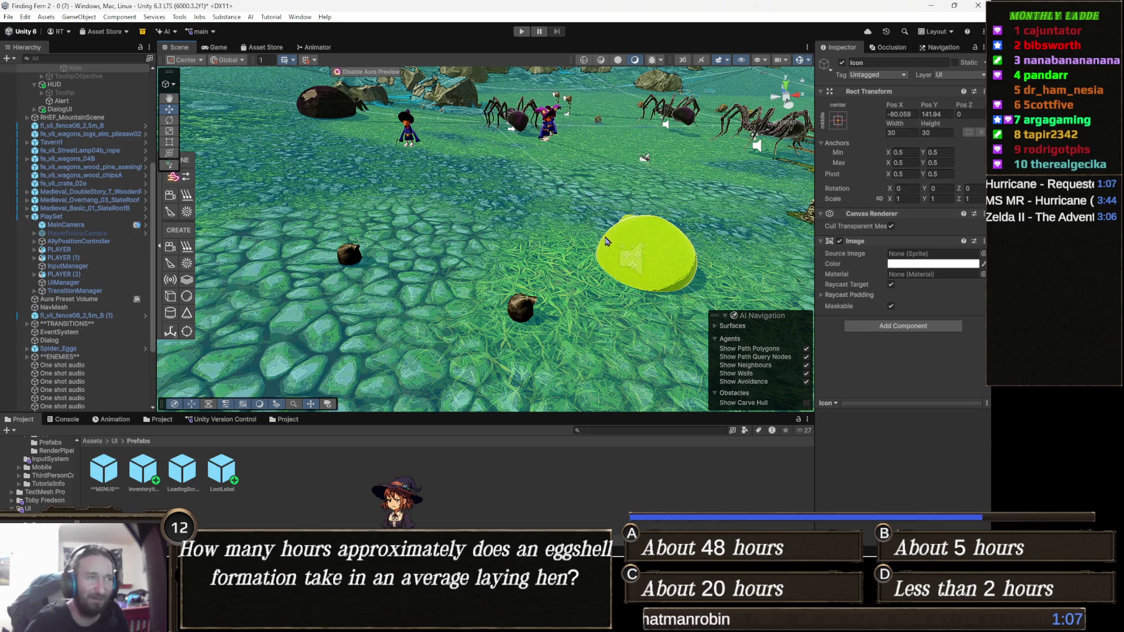
key(Down)
key(Right)
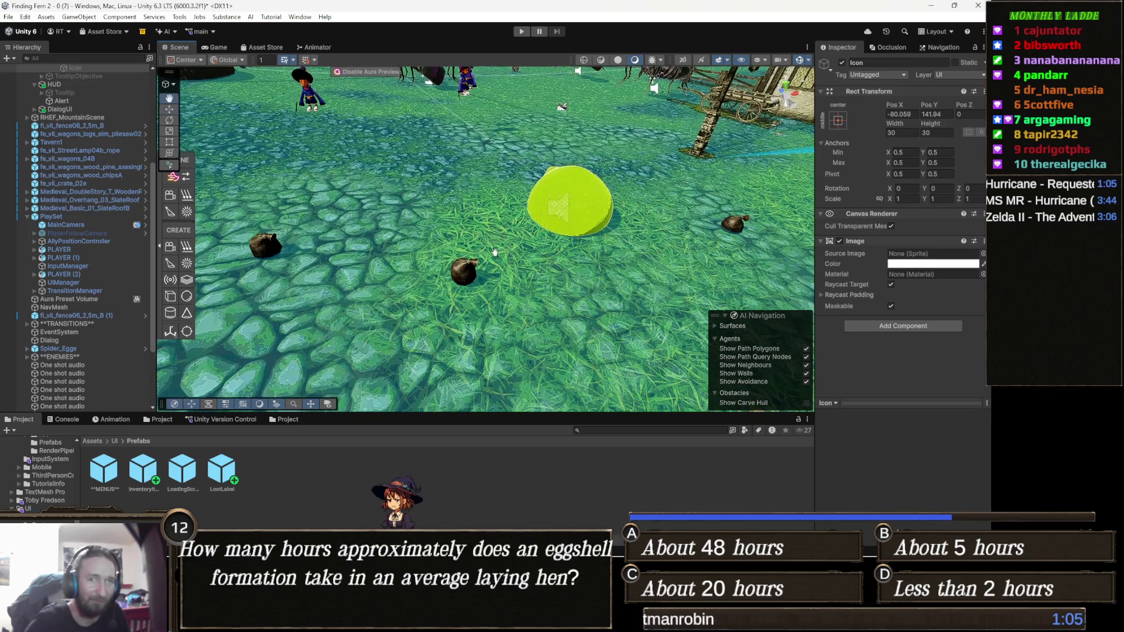
mouse_move(456, 276)
mouse_down()
mouse_move(446, 261)
mouse_move(530, 235)
mouse_move(401, 323)
mouse_move(498, 227)
mouse_up()
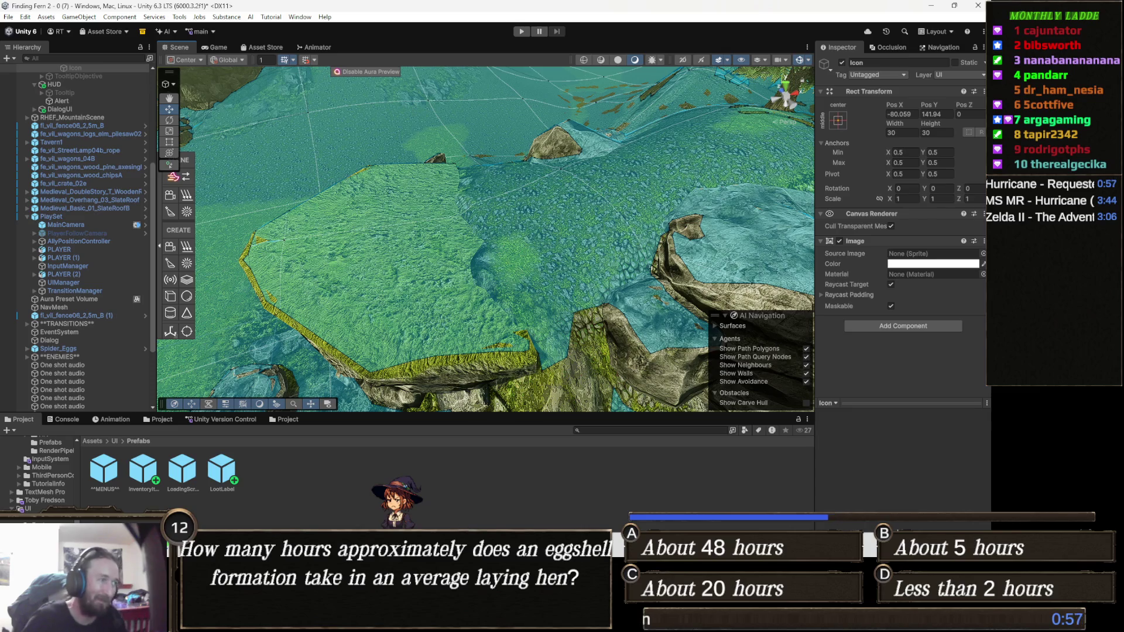
mouse_move(298, 536)
click(252, 492)
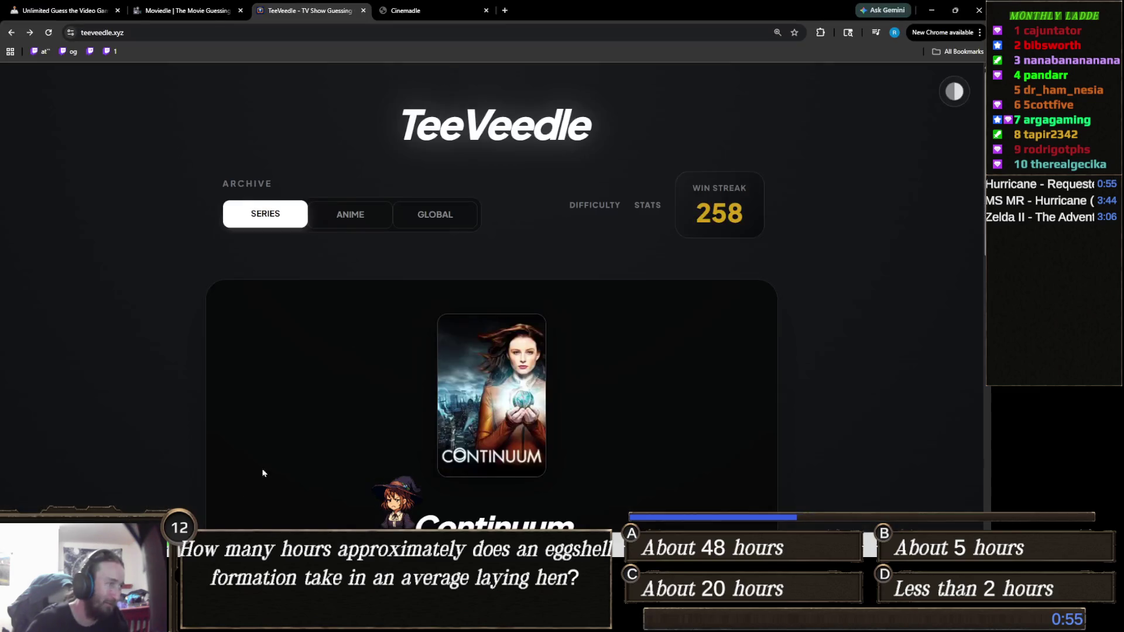
Guess The Mummy (1999) in Cinemadle, revealing Universal Pictures as the studio with 9 guesses left.
click(421, 10)
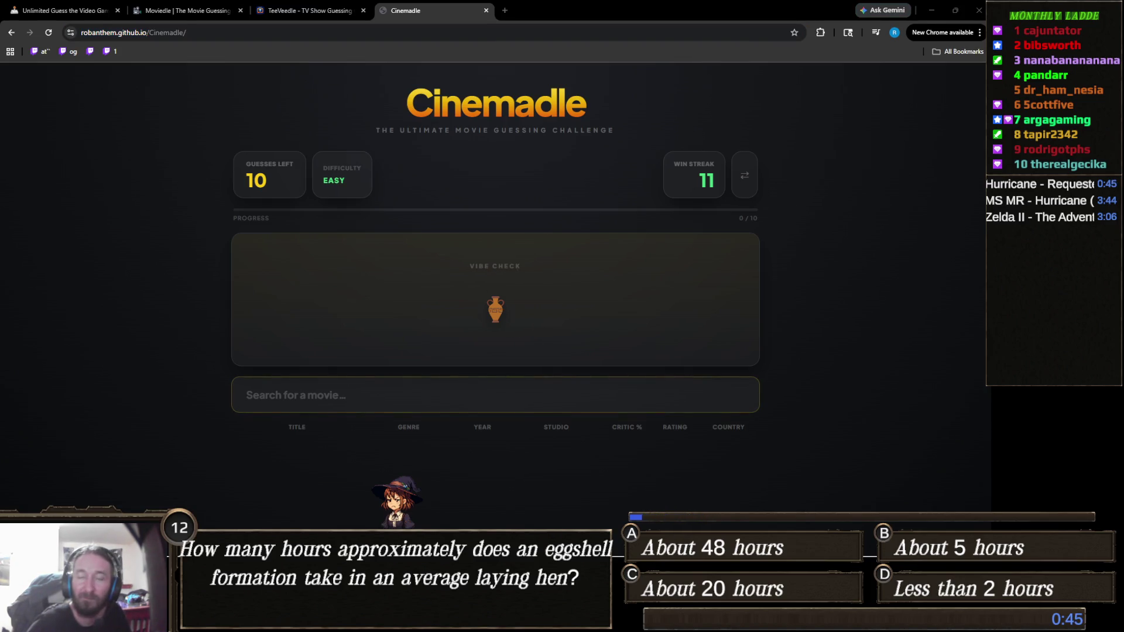
click(495, 395)
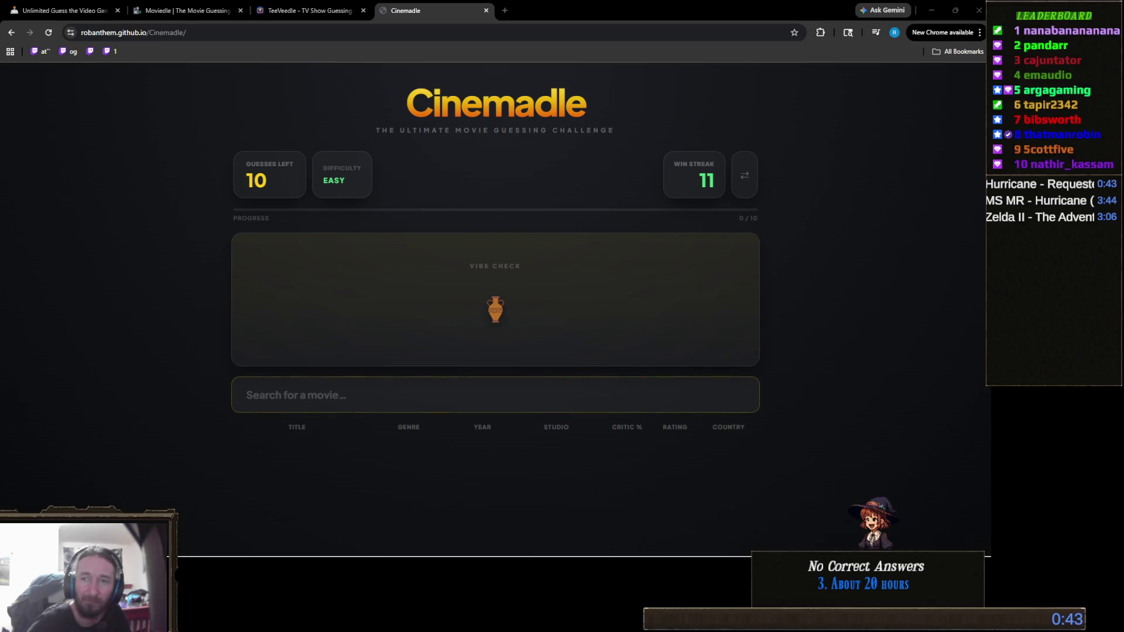
click(440, 383)
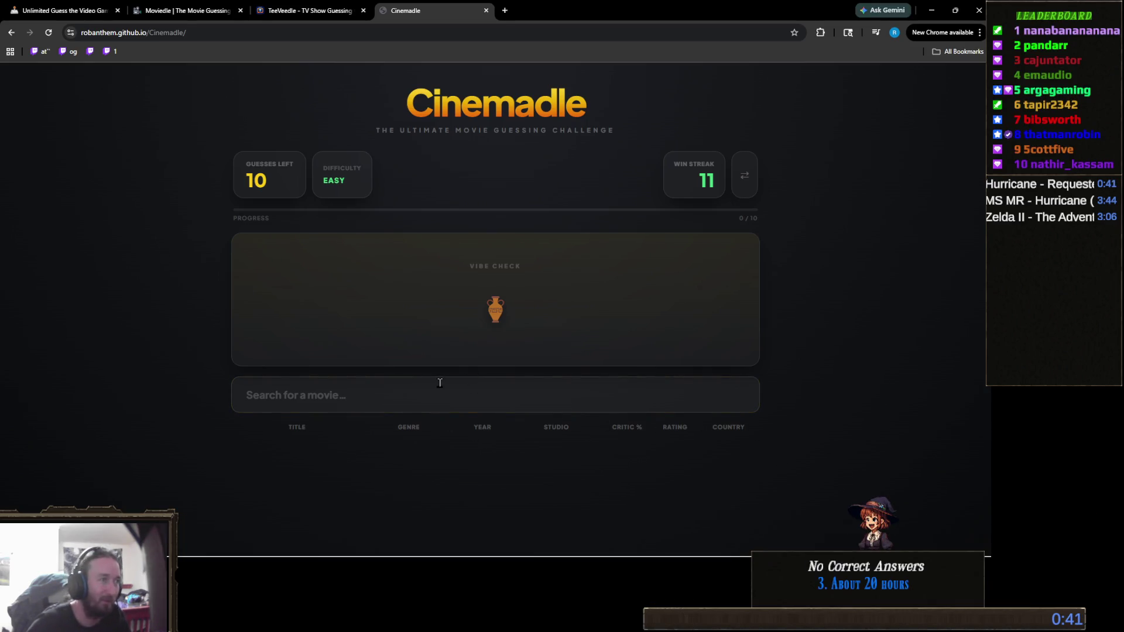
text(the mumm)
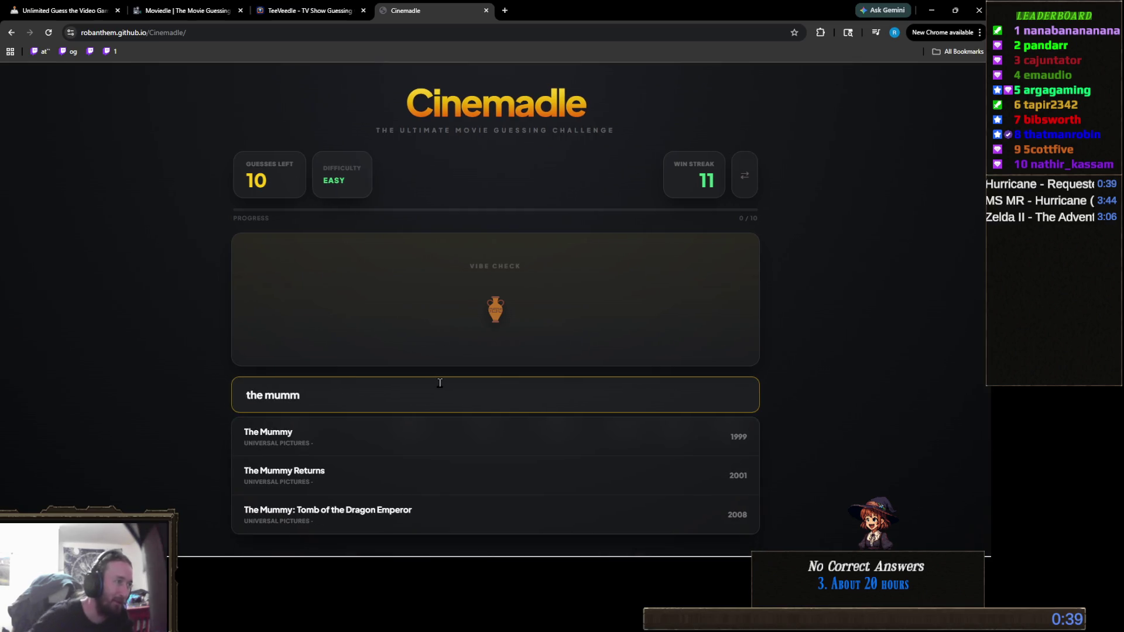
click(339, 440)
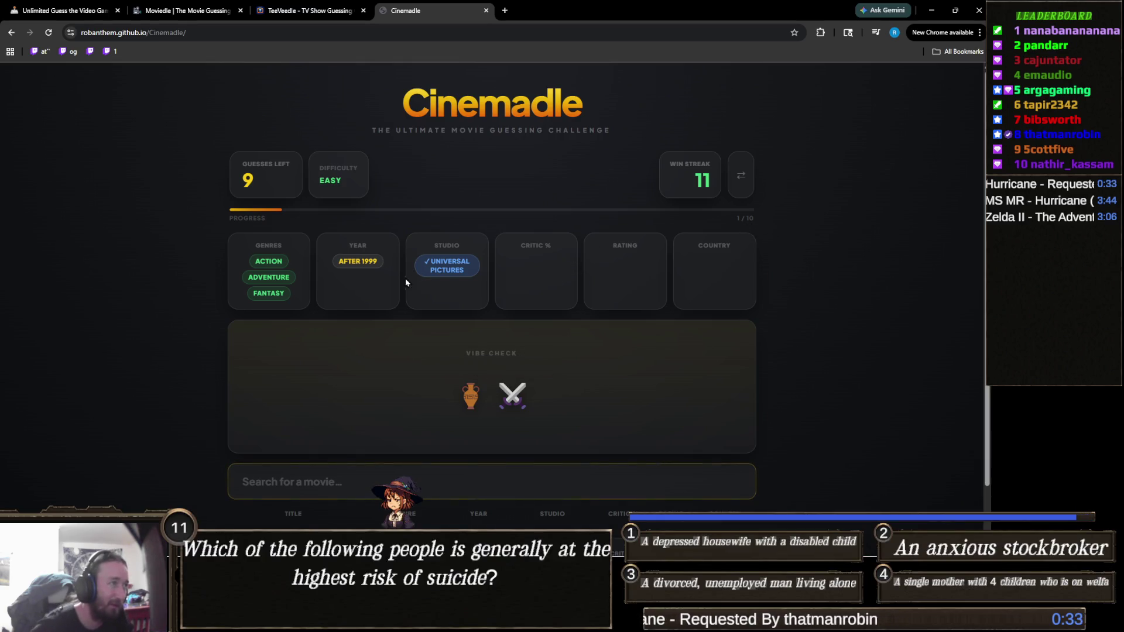
Search 'mummy' and guess The Mummy Returns, narrowing the year to after 2001.
scroll(410, 281, down, 1)
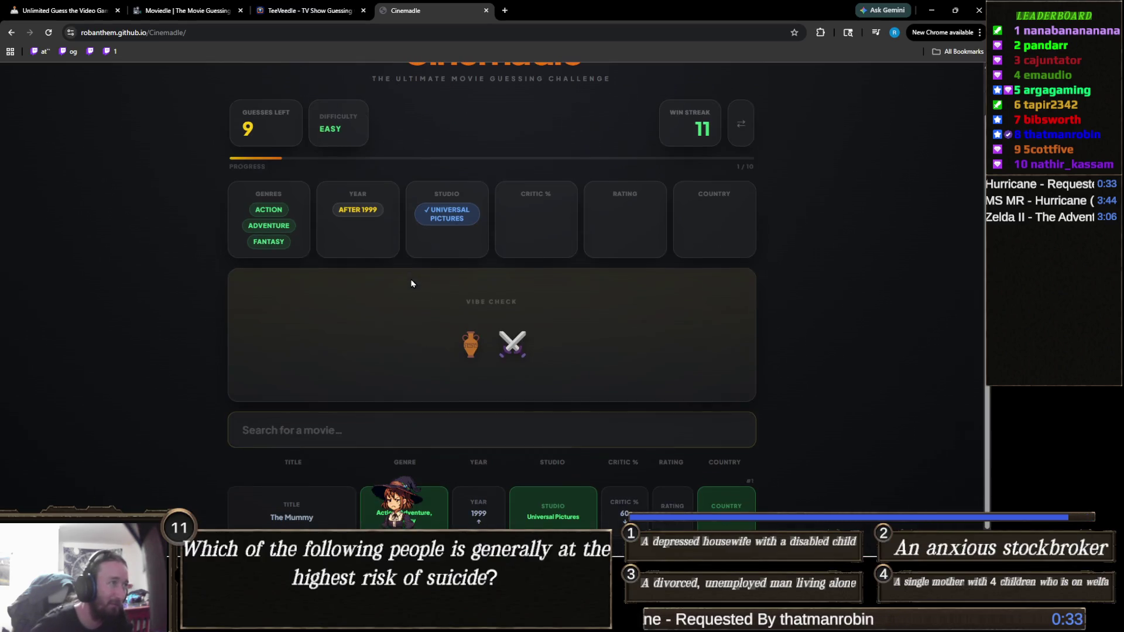
click(476, 433)
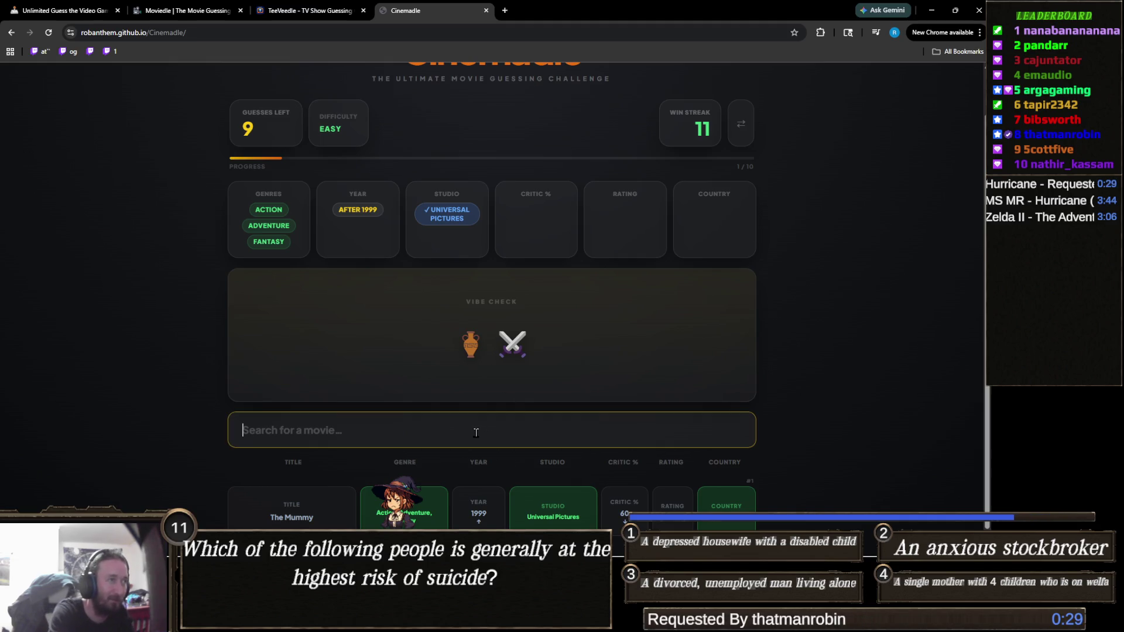
text(mummy)
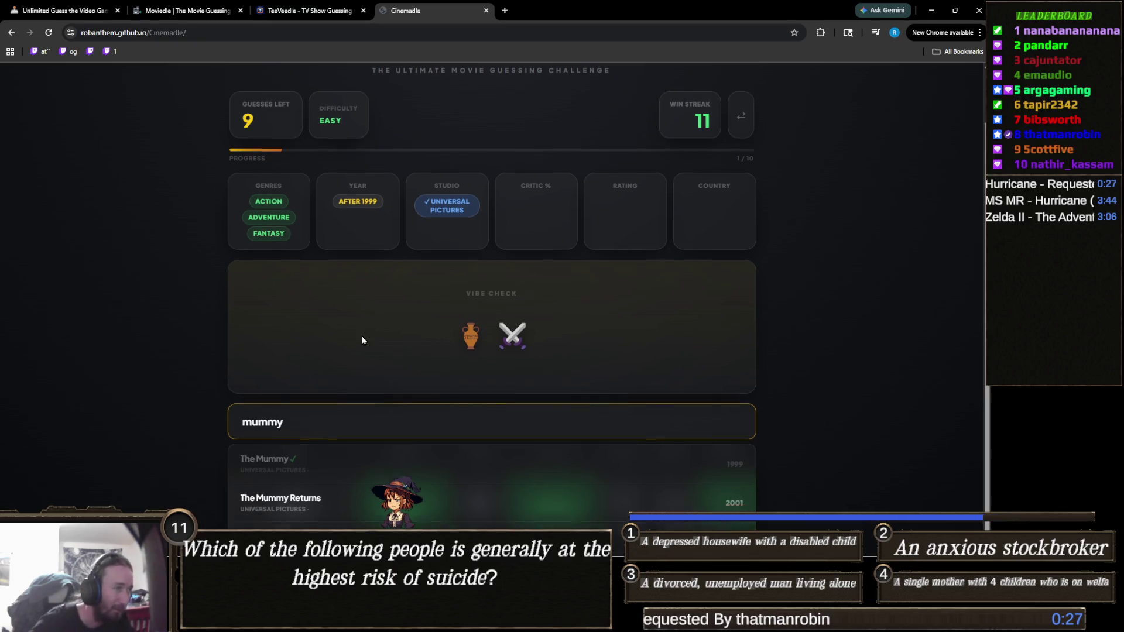
click(394, 474)
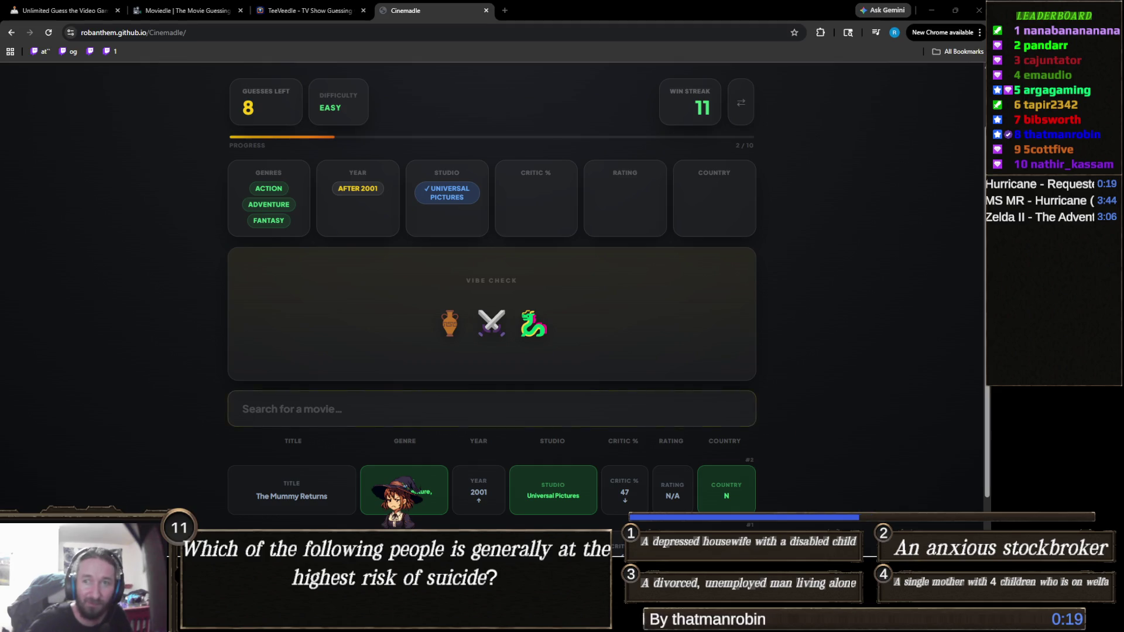
mouse_move(438, 334)
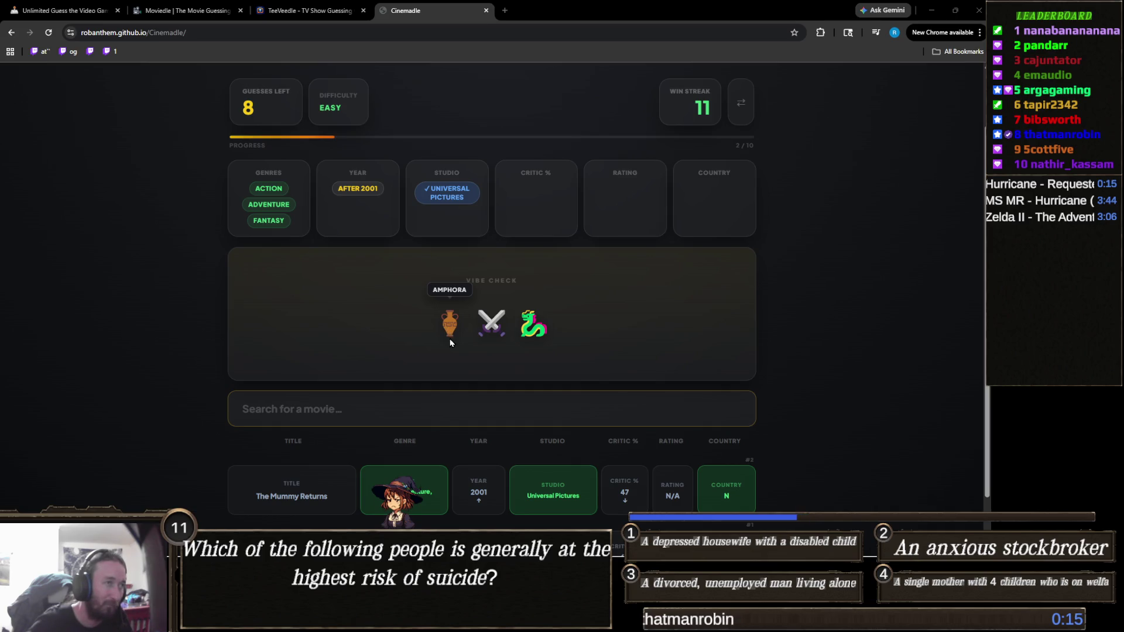
mouse_move(497, 332)
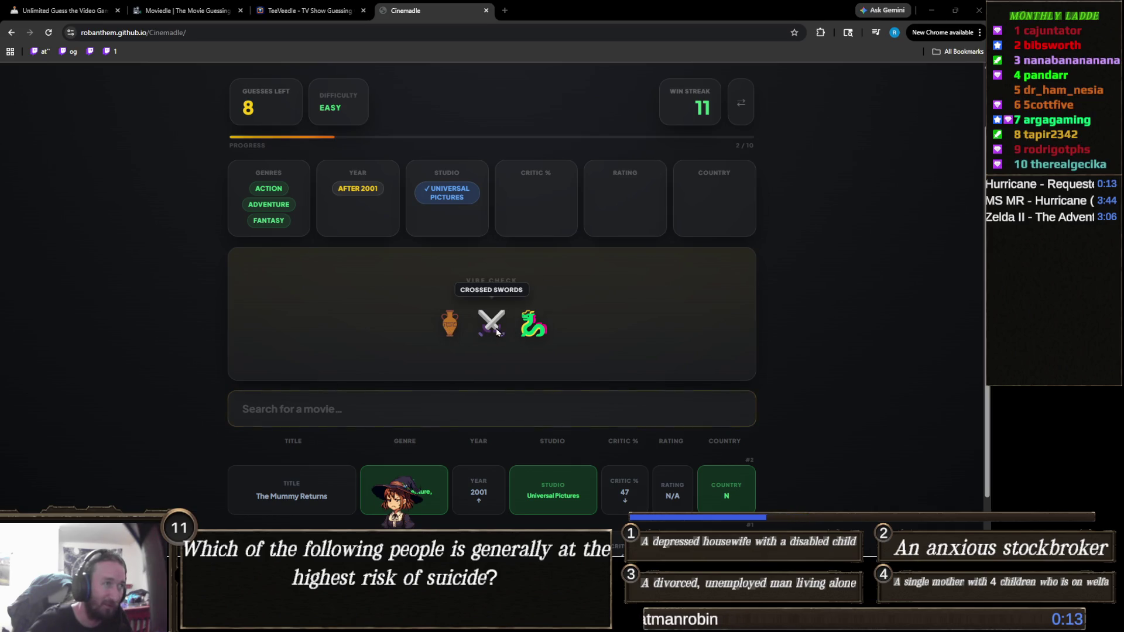
mouse_move(549, 333)
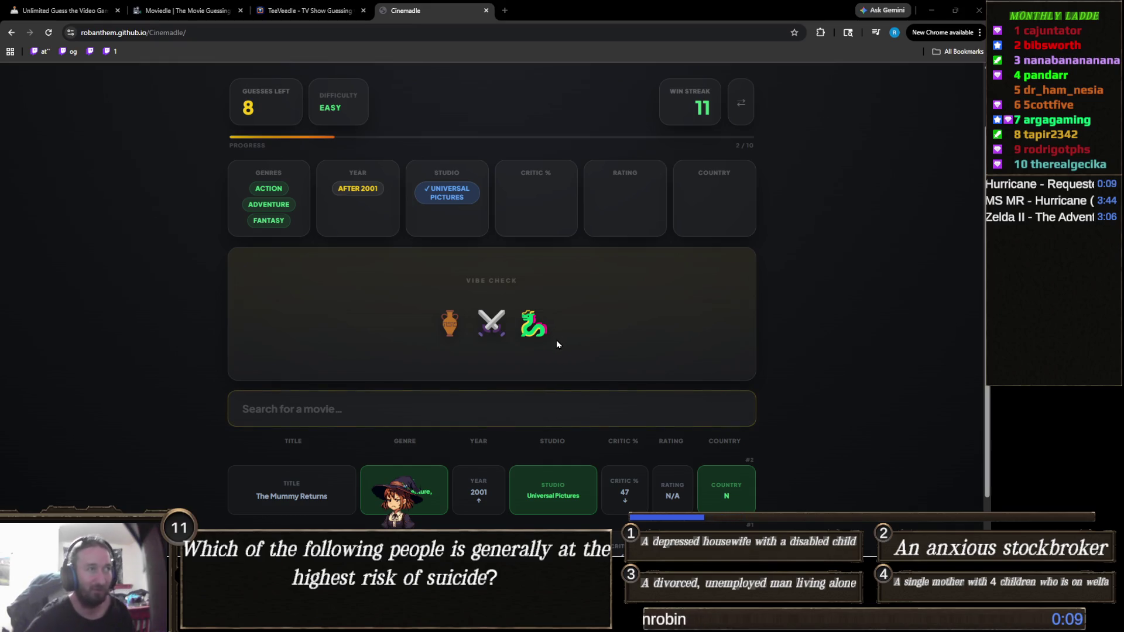
mouse_move(508, 312)
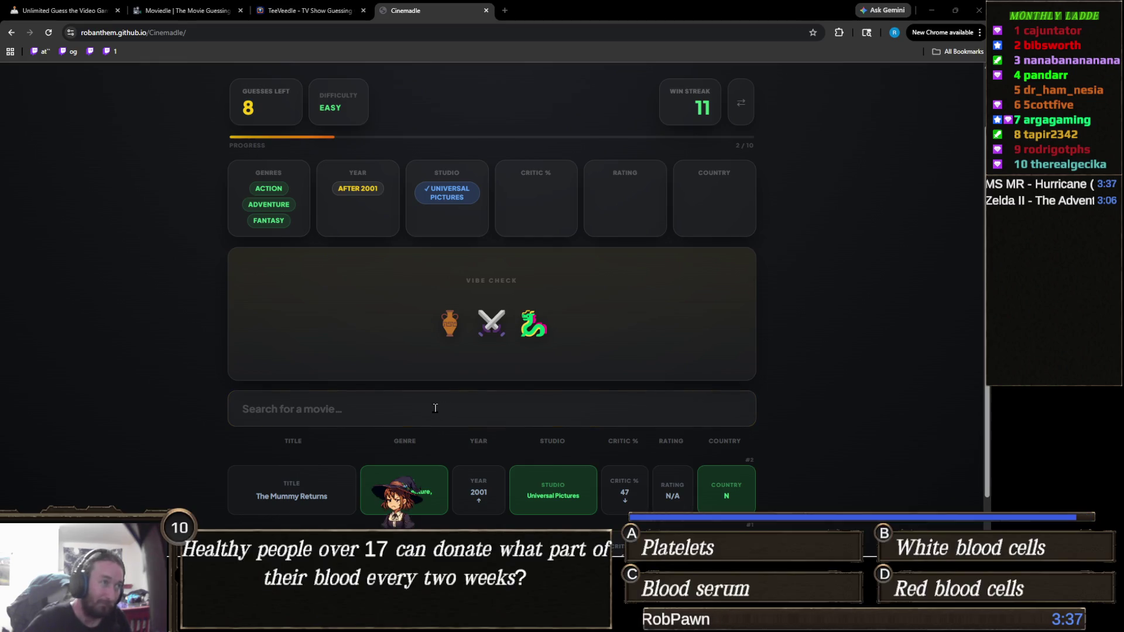
Search Cinemadle for 'dragon' and browse the suggested movies.
click(435, 408)
text(dragon)
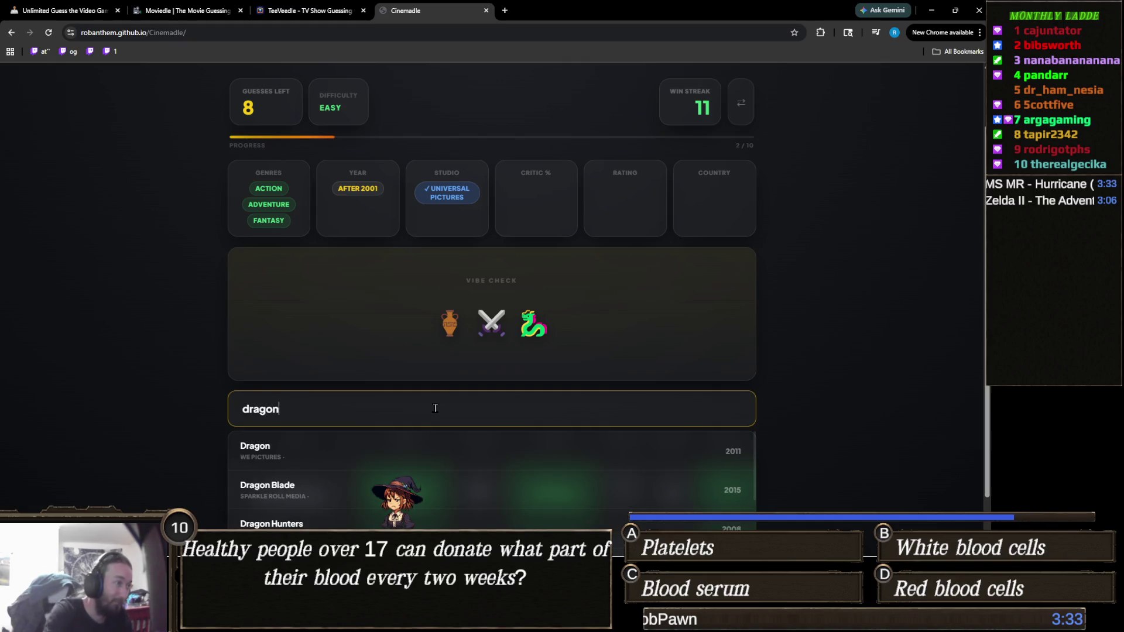
scroll(185, 308, down, 1)
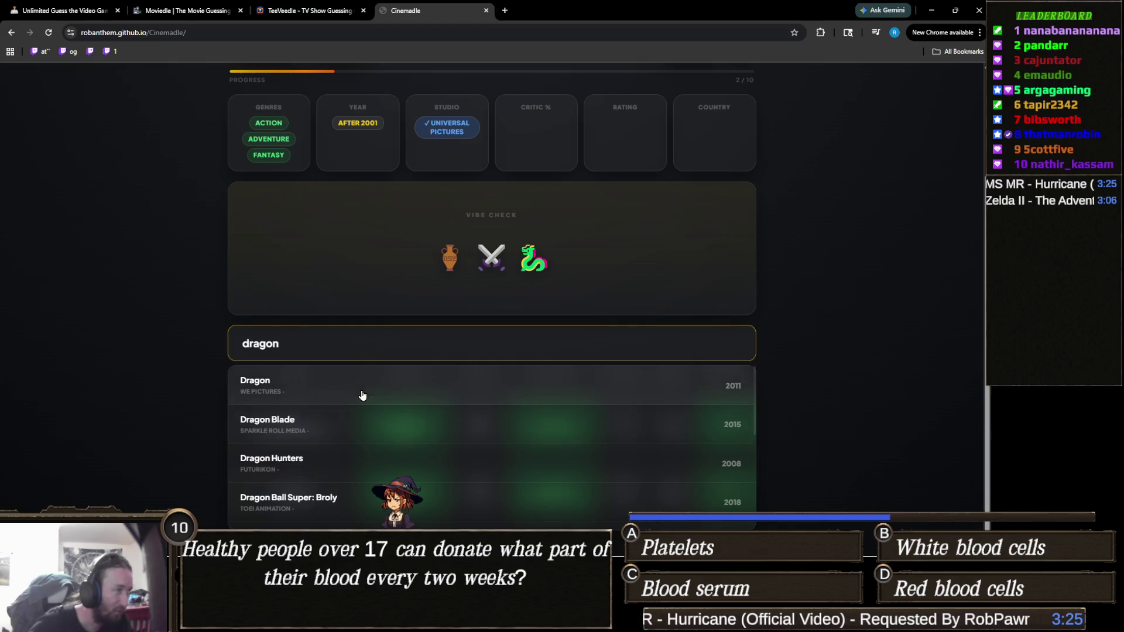
scroll(328, 401, up, 1)
scroll(163, 366, down, 1)
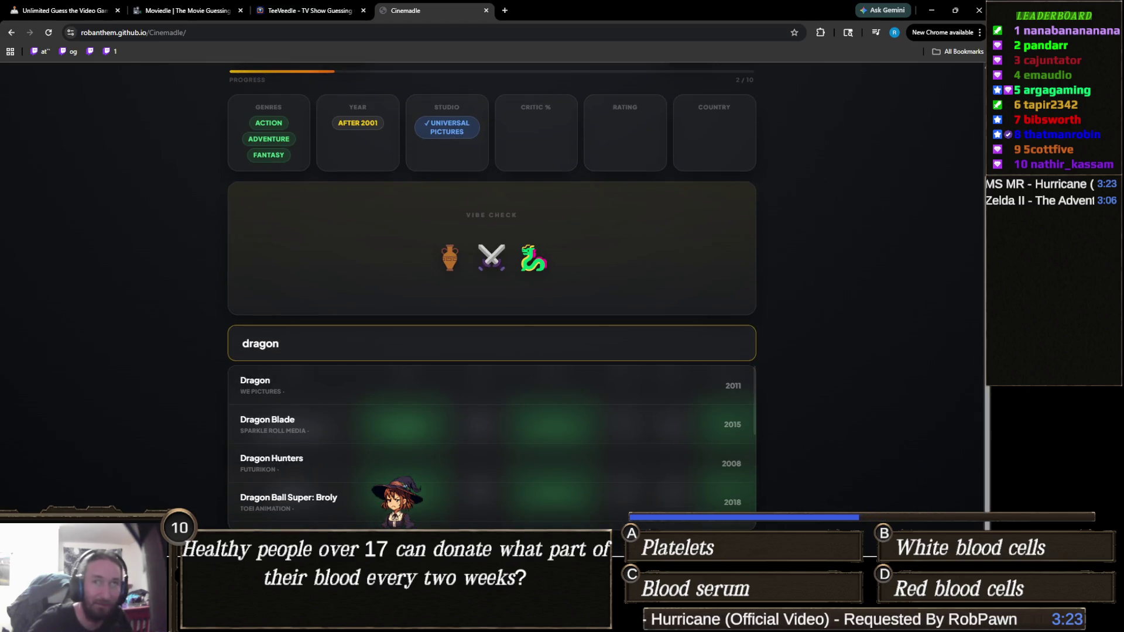
key(alt+Tab)
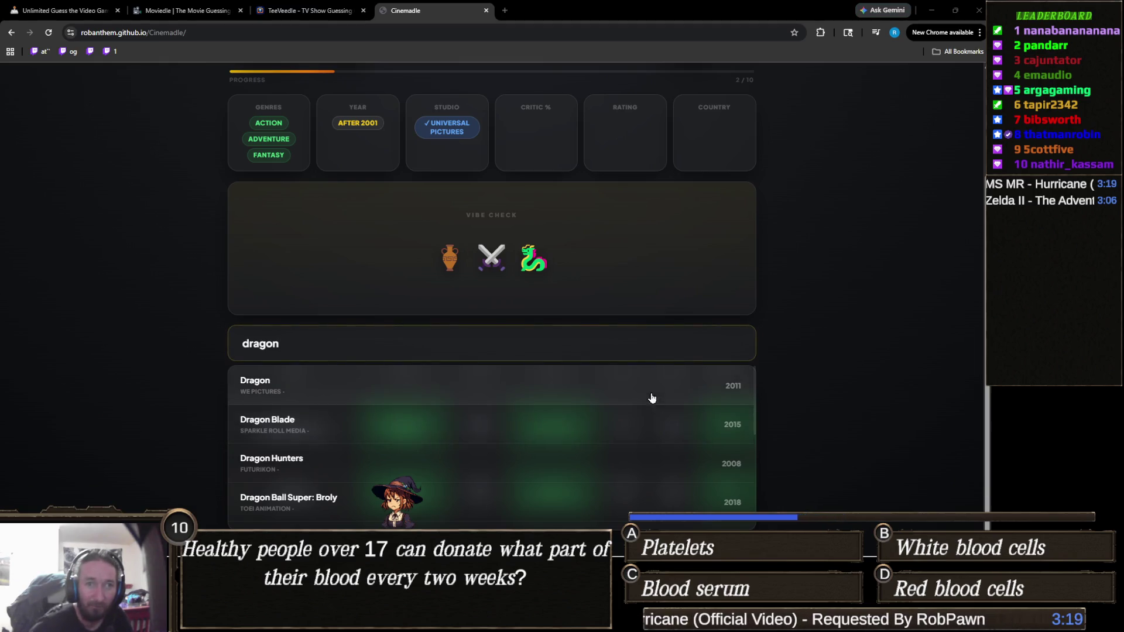
click(623, 339)
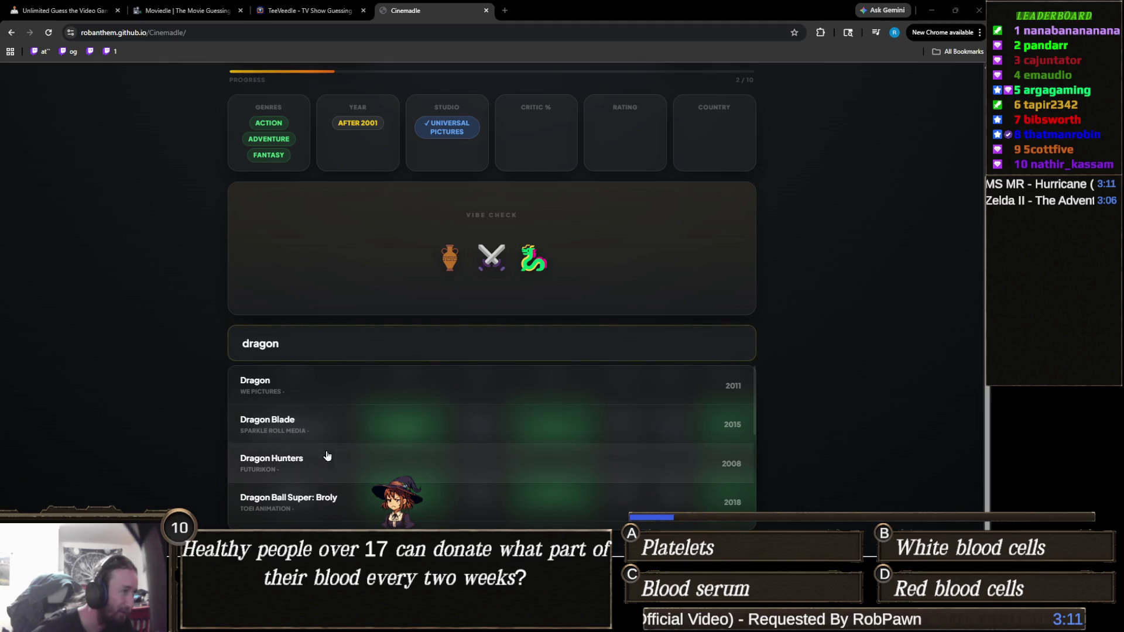
Try 'draco' instead, clear it, and guess John Wick from a 'john wi' search.
triple_click(321, 345)
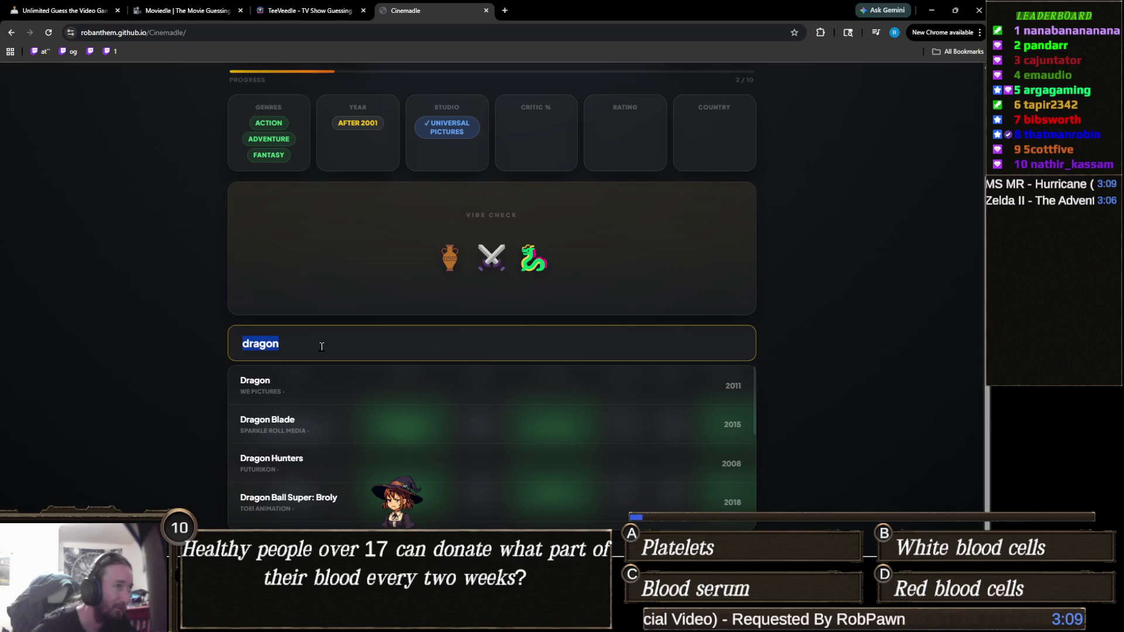
text(dr)
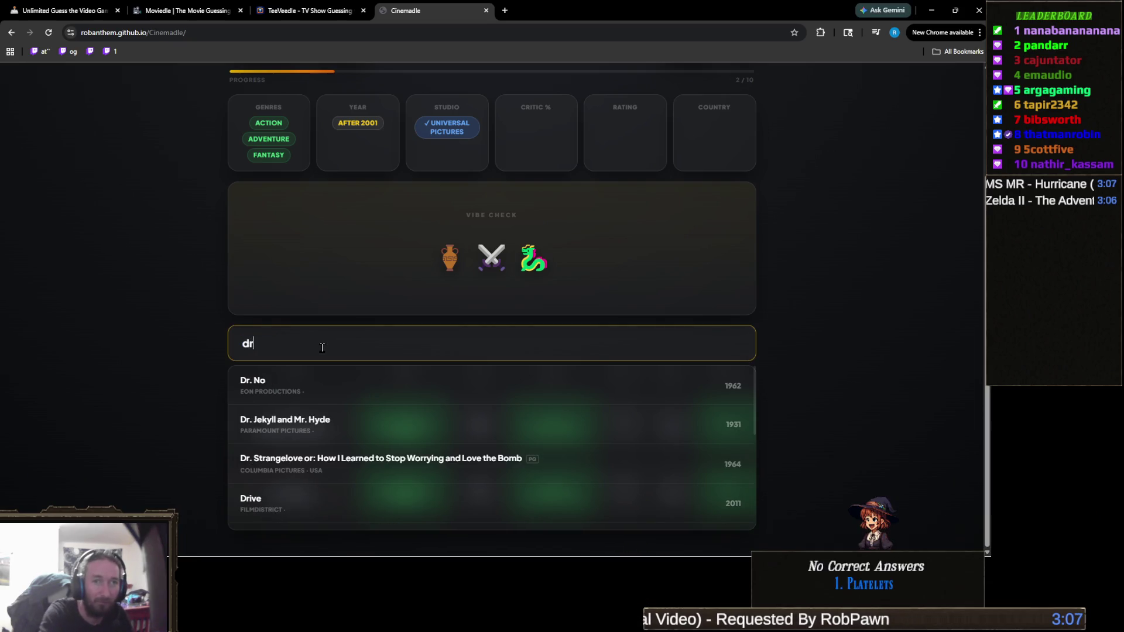
text(aco)
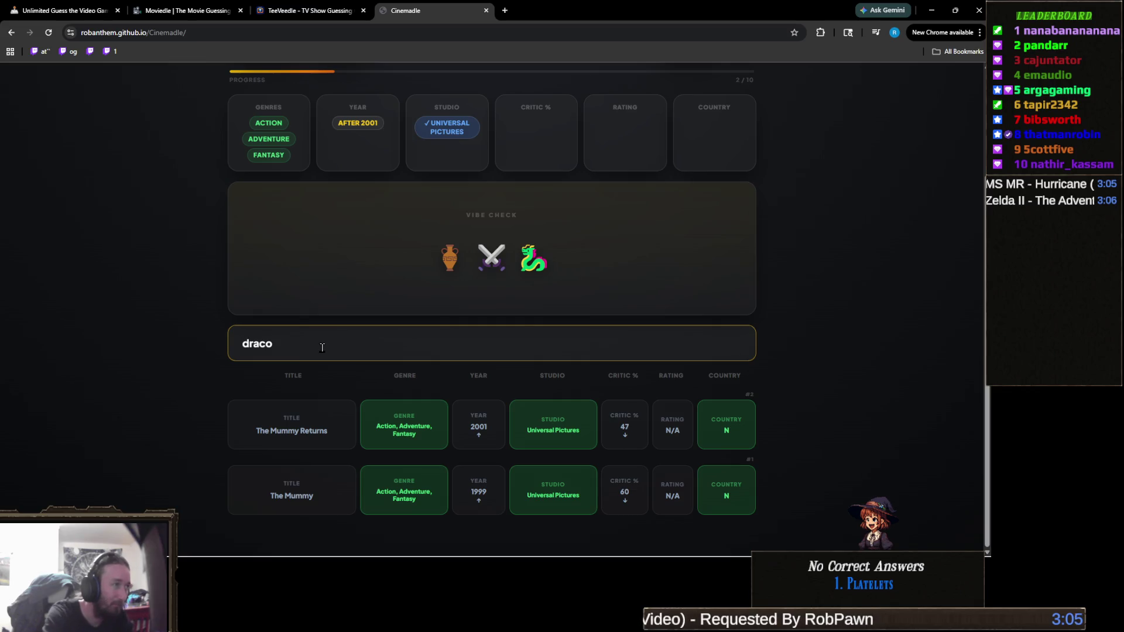
triple_click(321, 347)
key(BackSpace)
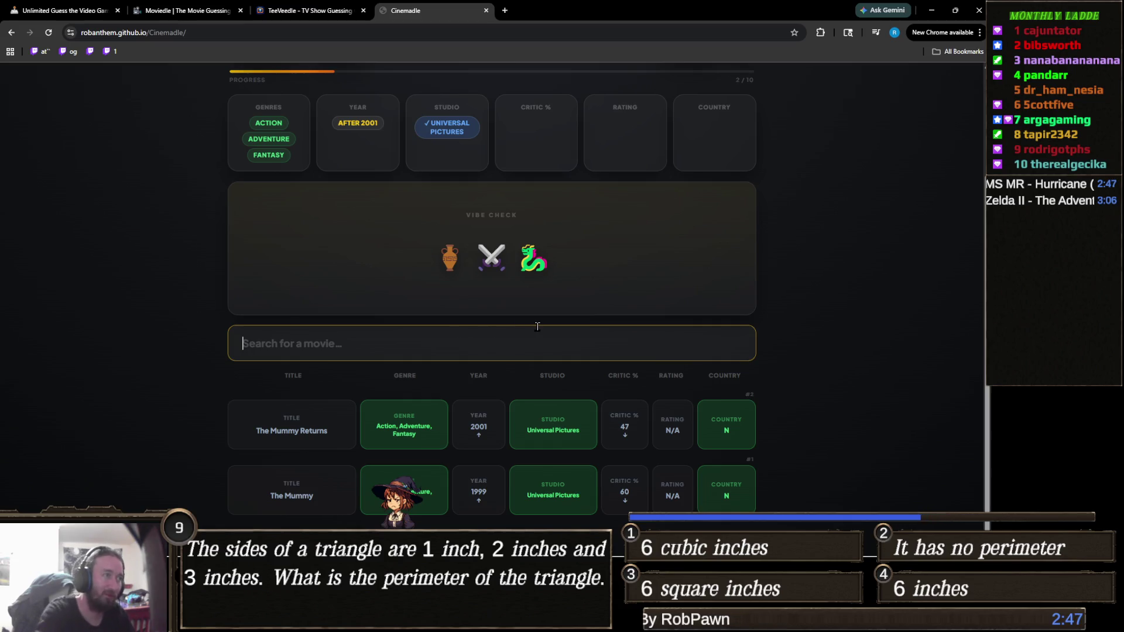
text(john )
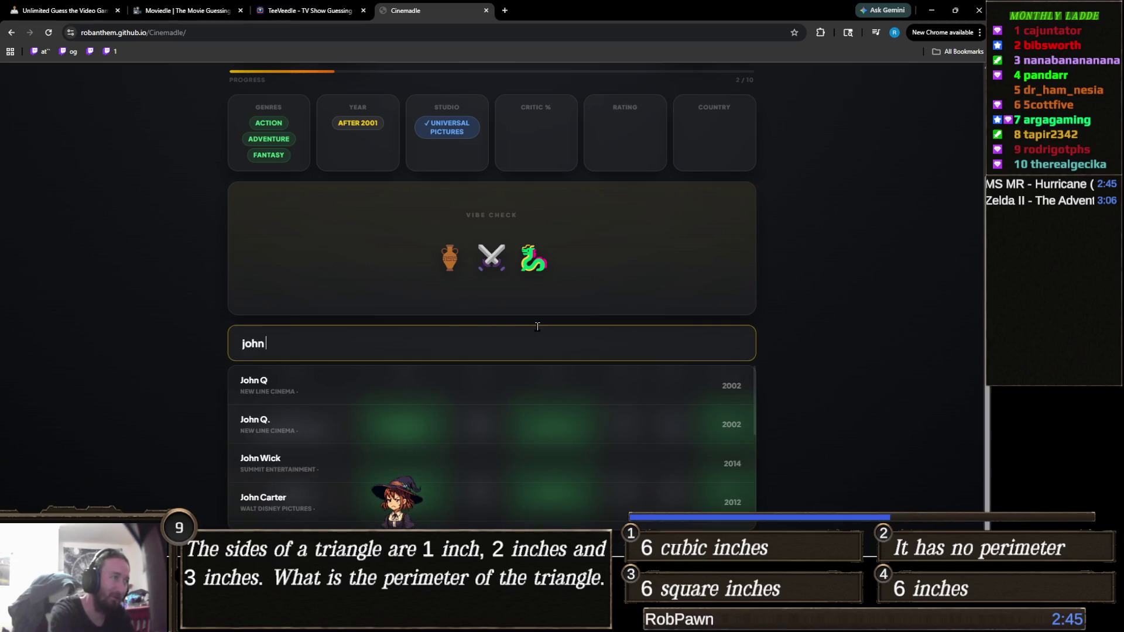
text(wi)
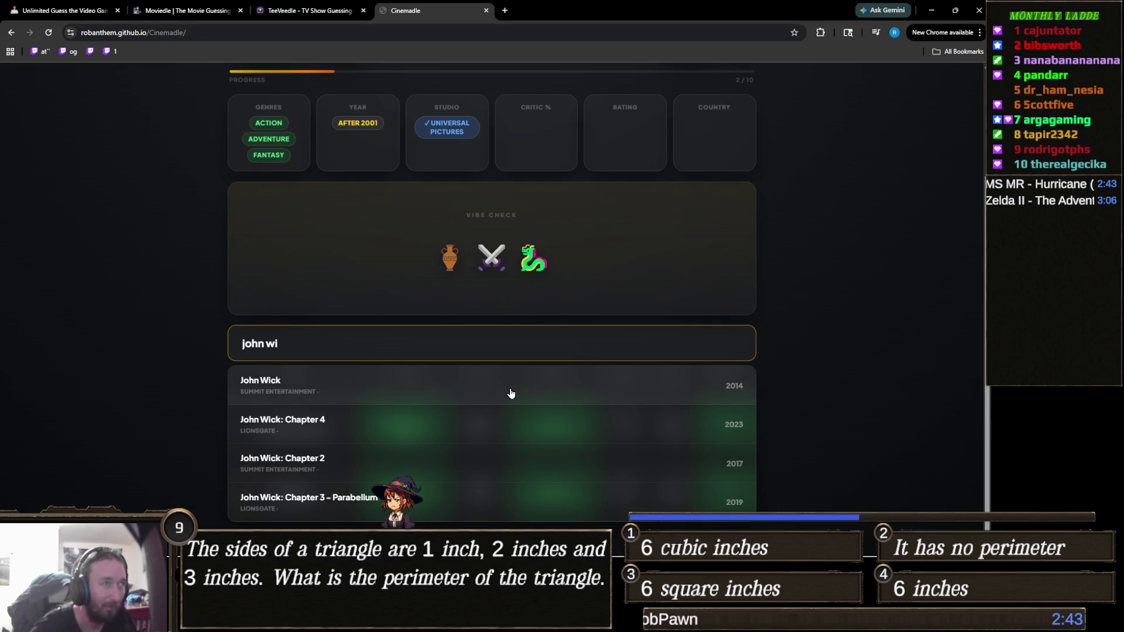
click(508, 391)
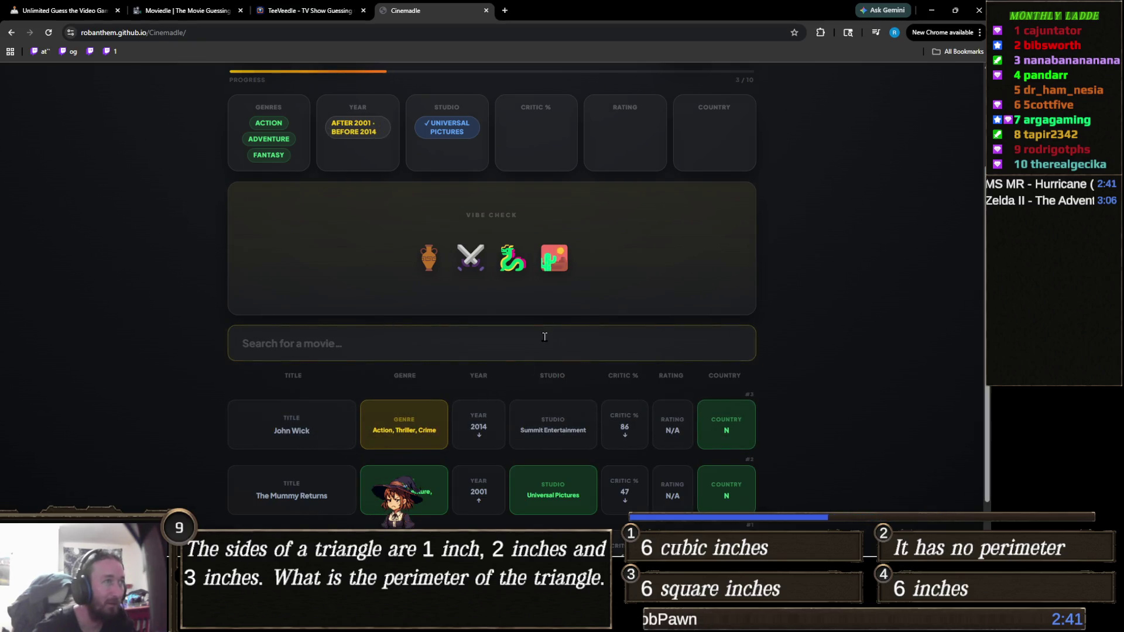
Replace a 'double d' search with 'monster' and guess Monster-in-Law as the fourth movie.
mouse_move(550, 267)
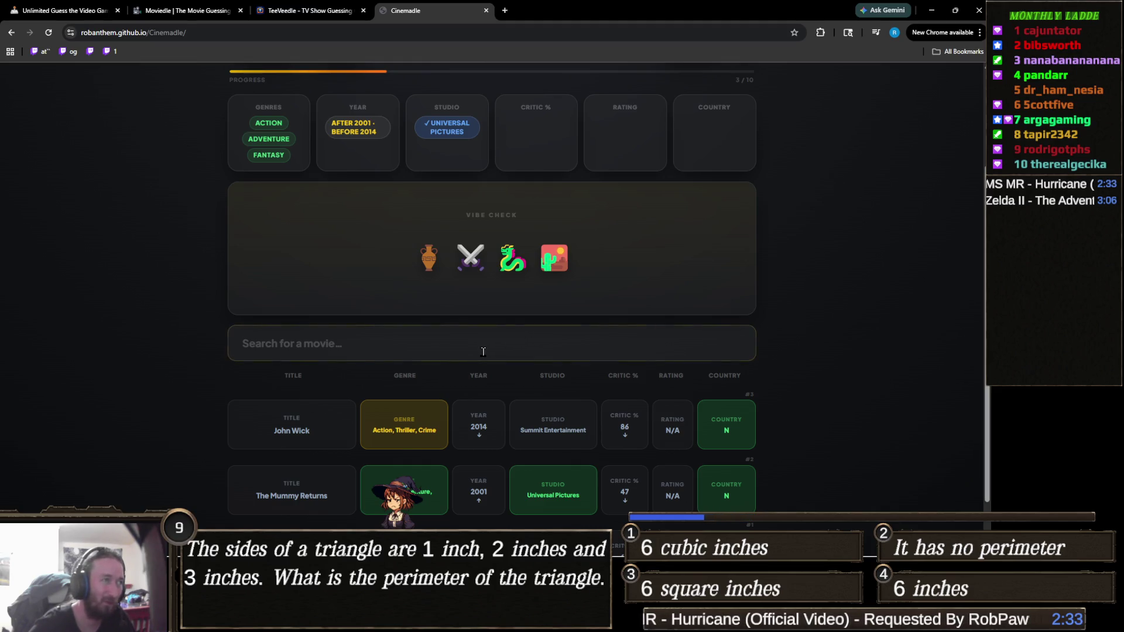
click(485, 347)
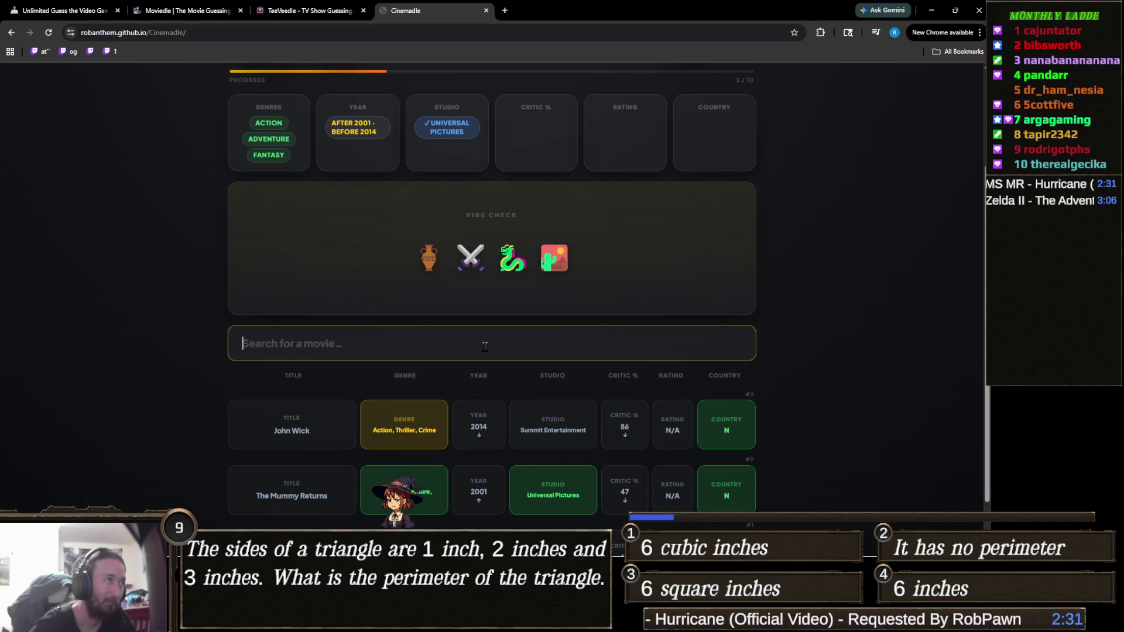
text(double d)
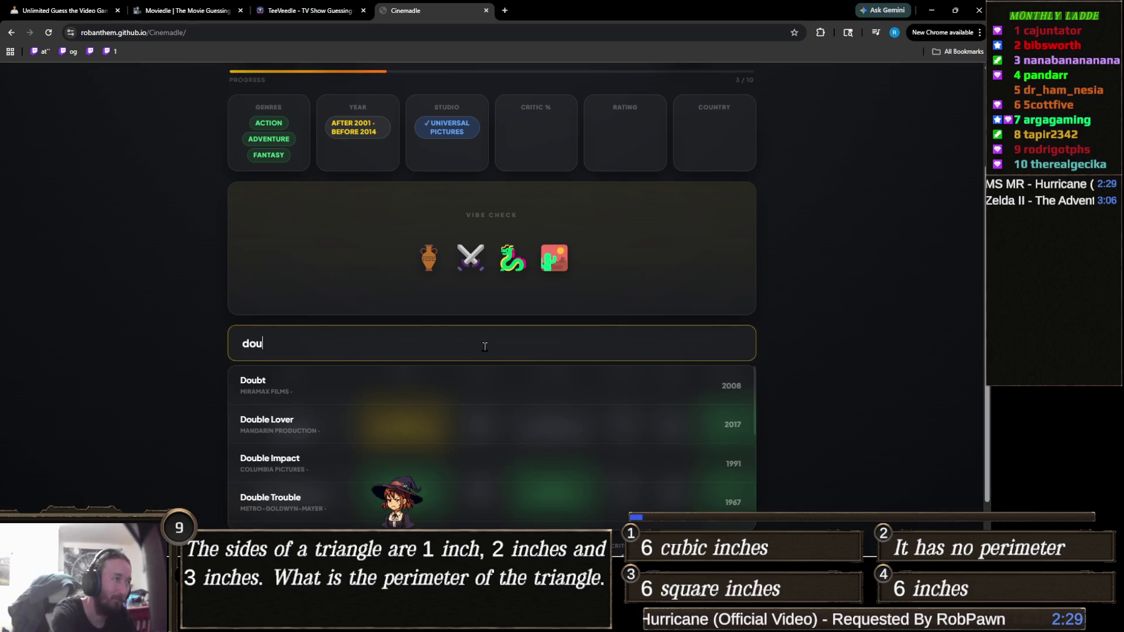
key(BackSpace)
key(BackSpace)
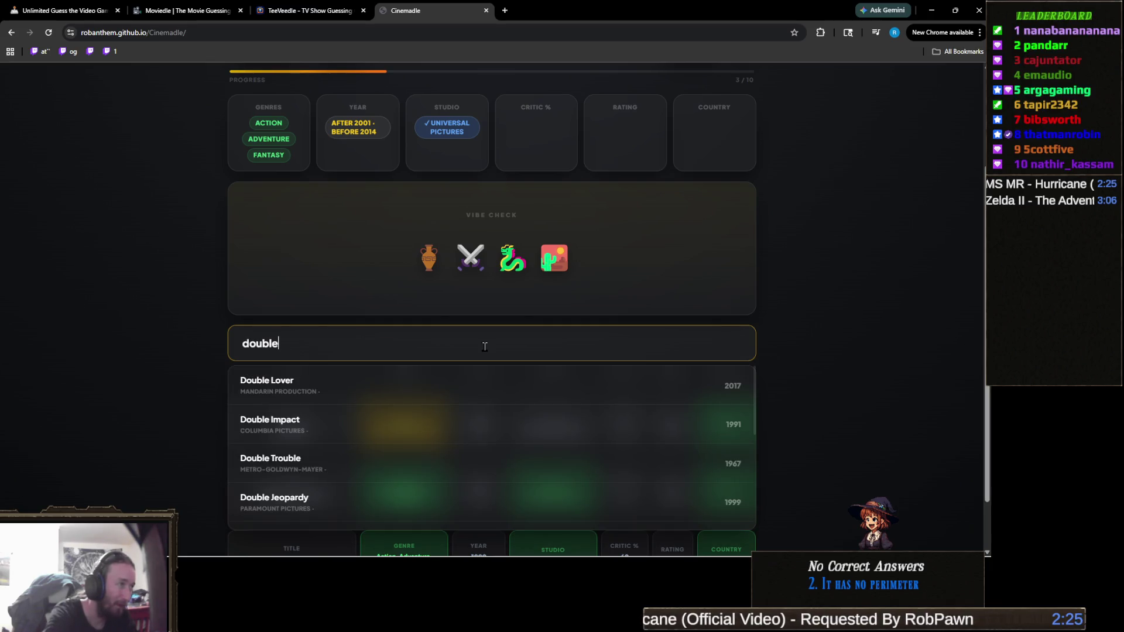
key(ctrl+a)
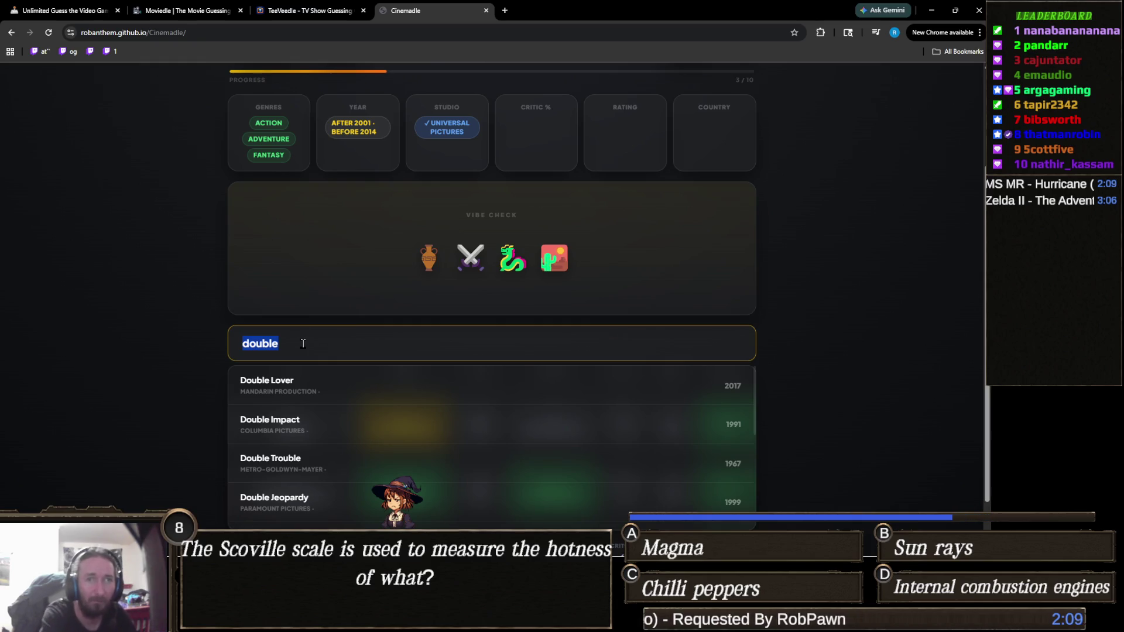
text(monster)
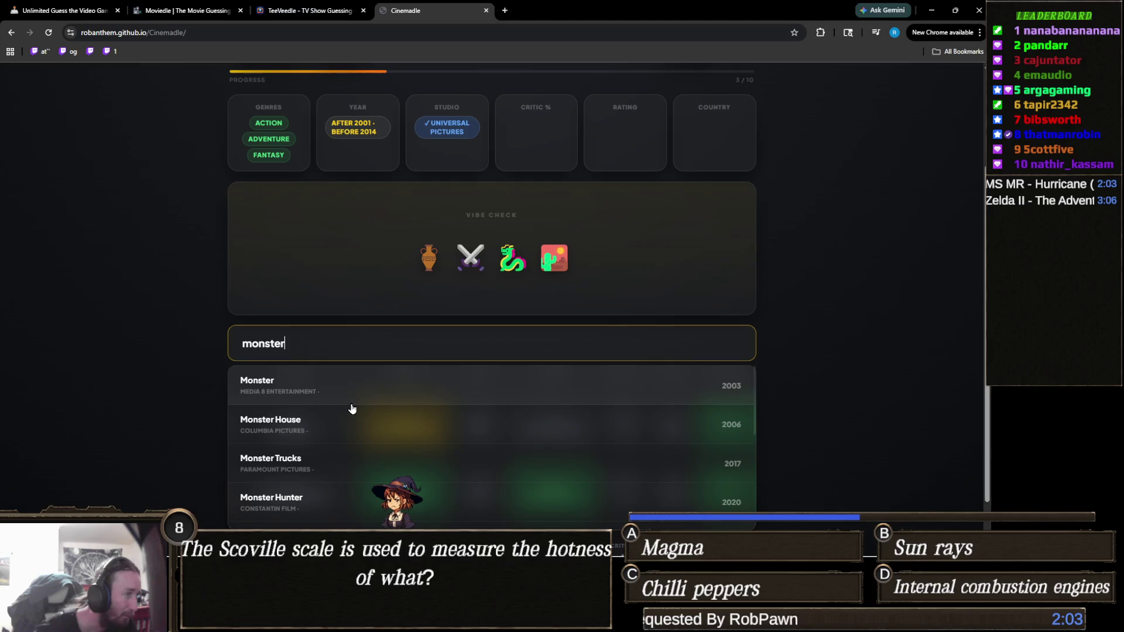
scroll(352, 406, down, 3)
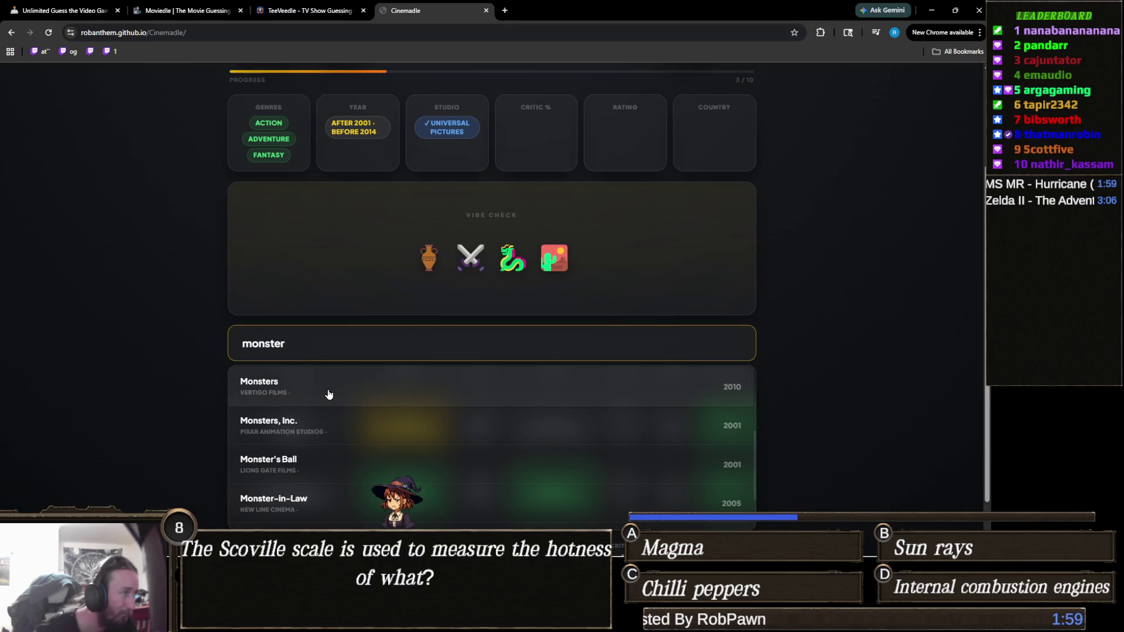
scroll(329, 403, up, 1)
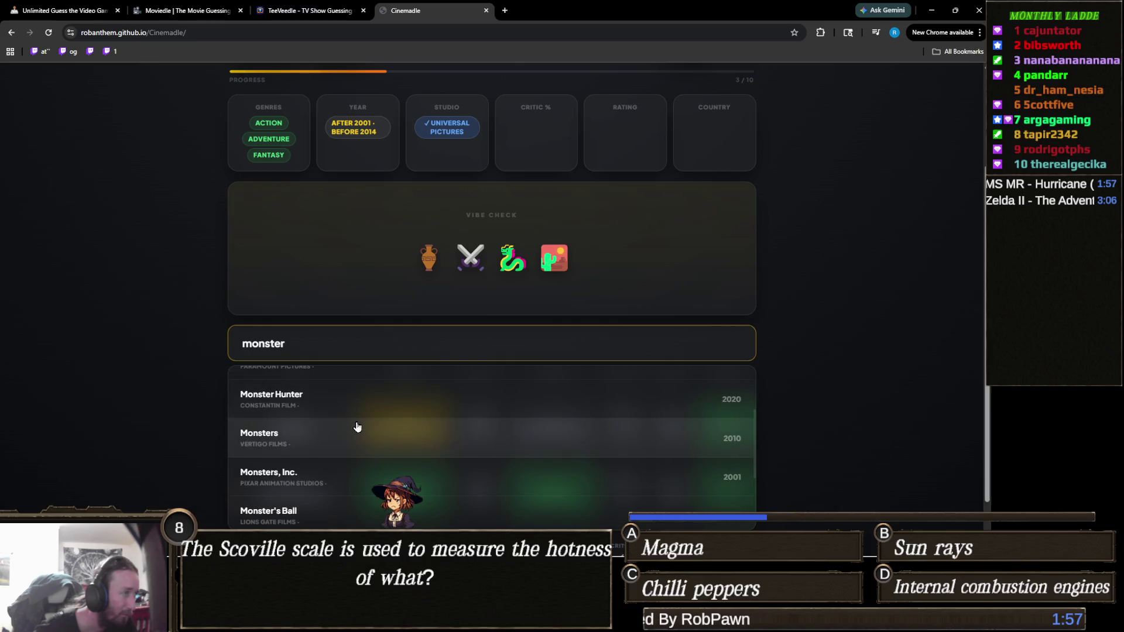
scroll(354, 424, down, 1)
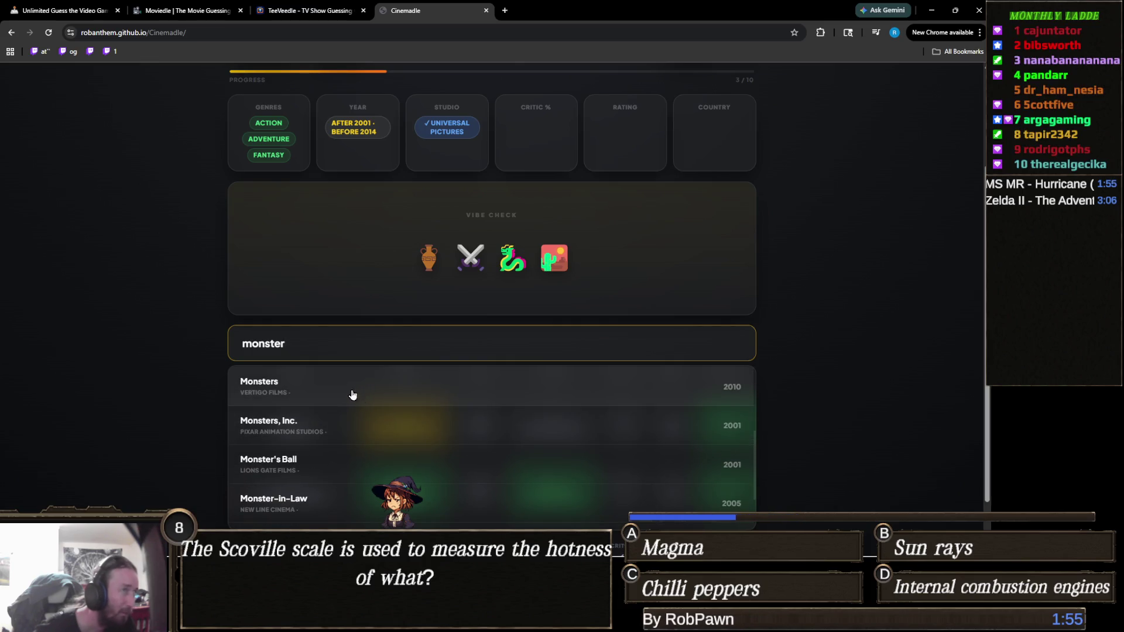
scroll(346, 402, down, 2)
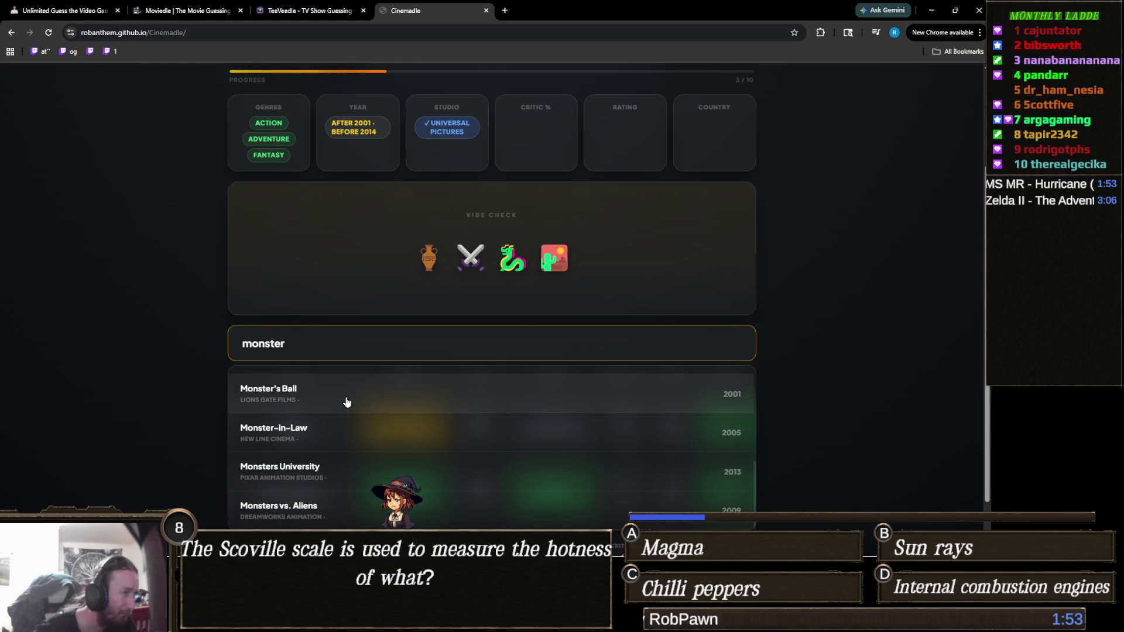
scroll(346, 403, down, 1)
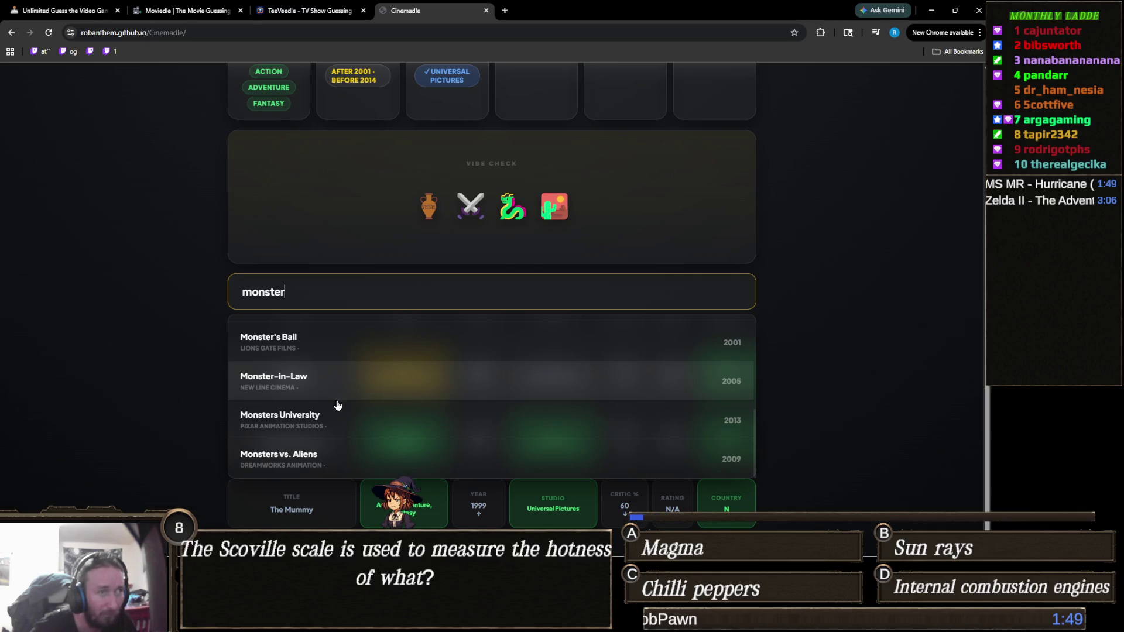
click(338, 404)
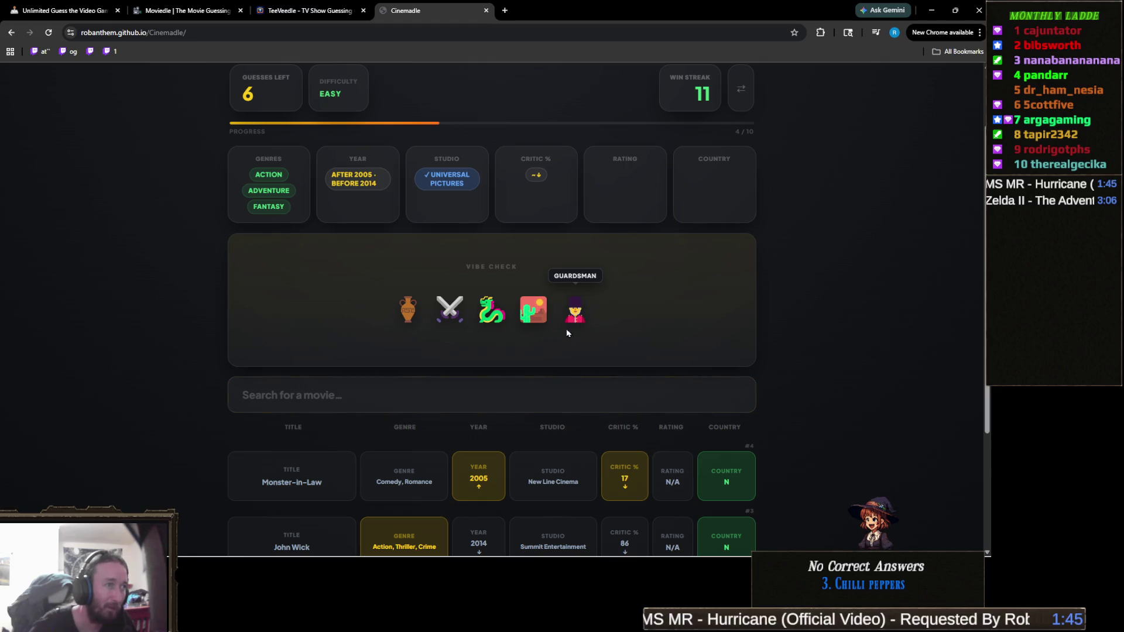
Guess Gantz: O (2016) from a 'ga' search and reveal the Vibe Hint.
click(370, 359)
click(370, 383)
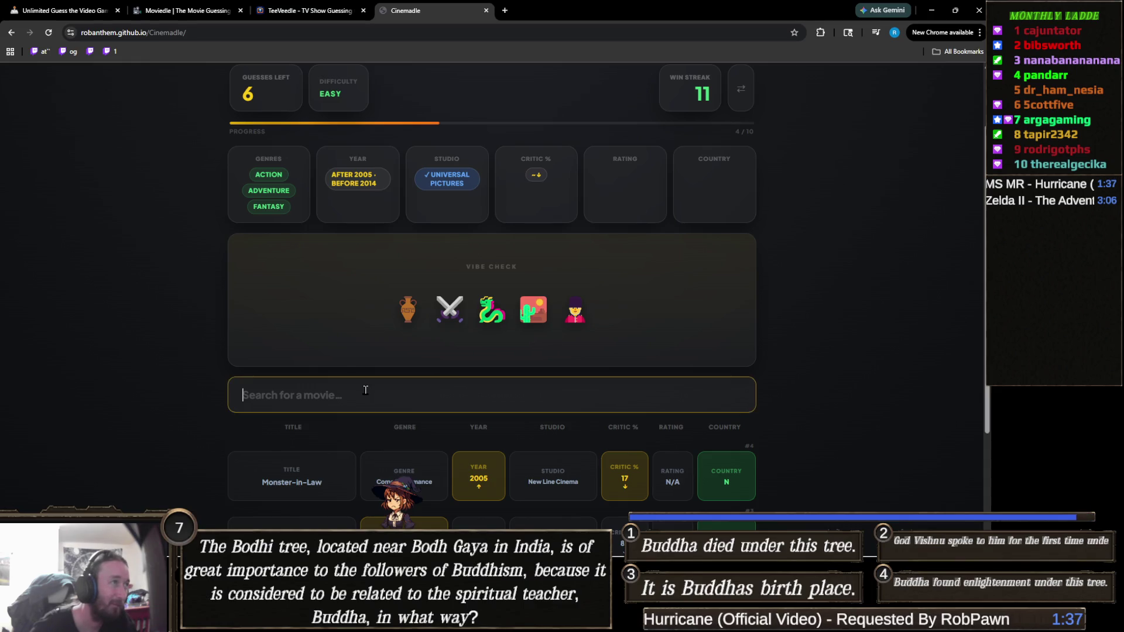
scroll(450, 351, down, 1)
scroll(450, 351, down, 1)
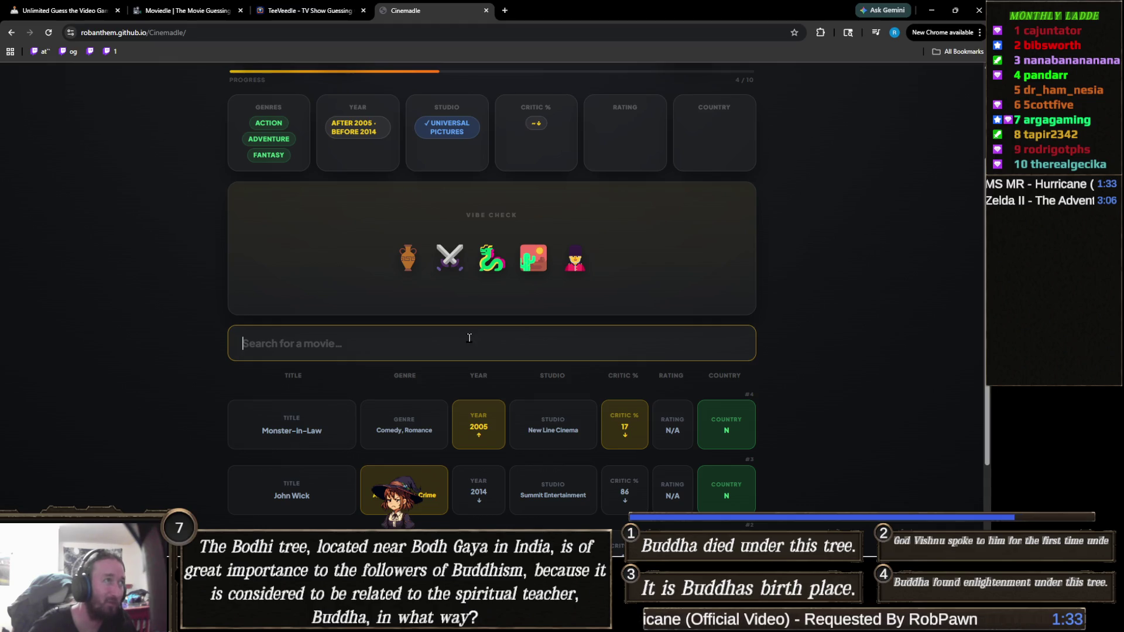
click(476, 346)
text(ga)
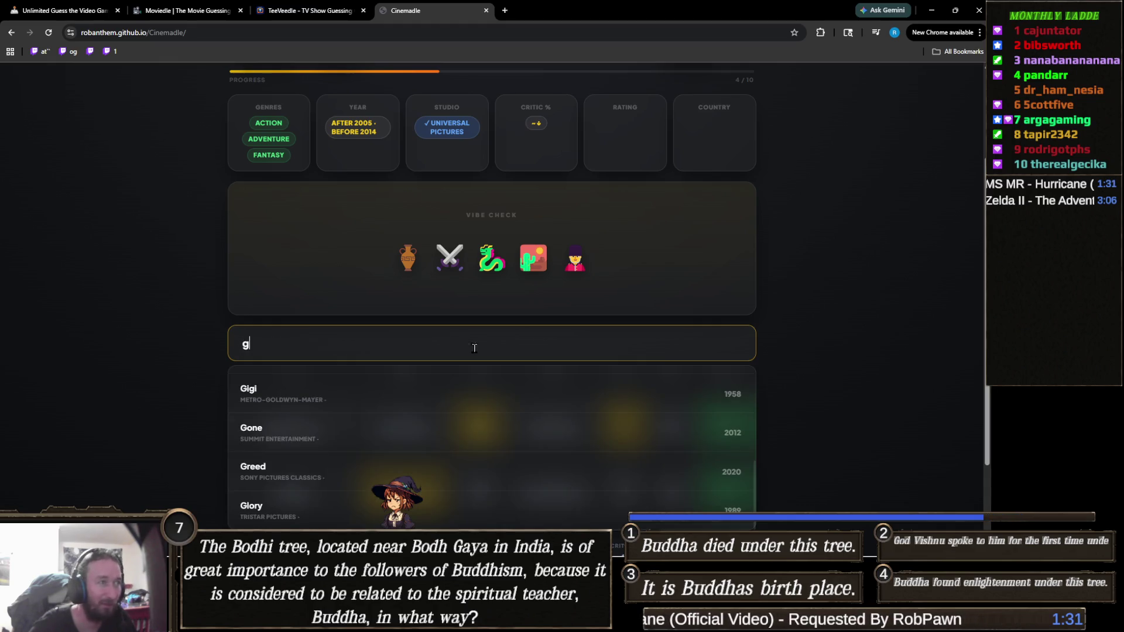
click(299, 439)
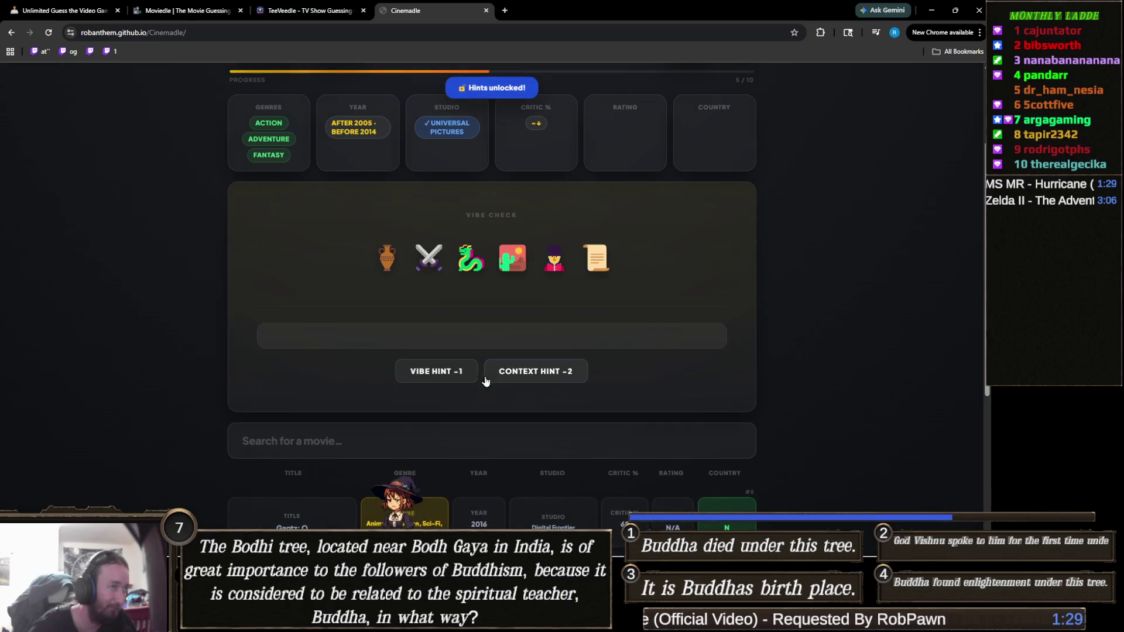
click(444, 373)
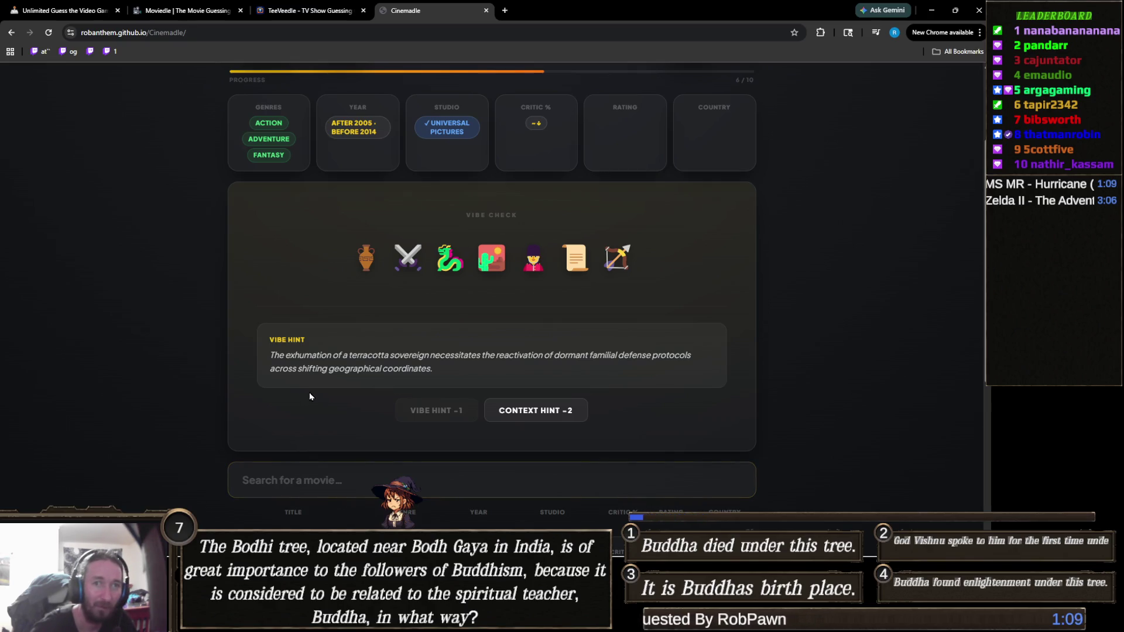
Search 'shang ch' in Cinemadle, look over the suggestions, then clear the search.
click(409, 482)
text(sh)
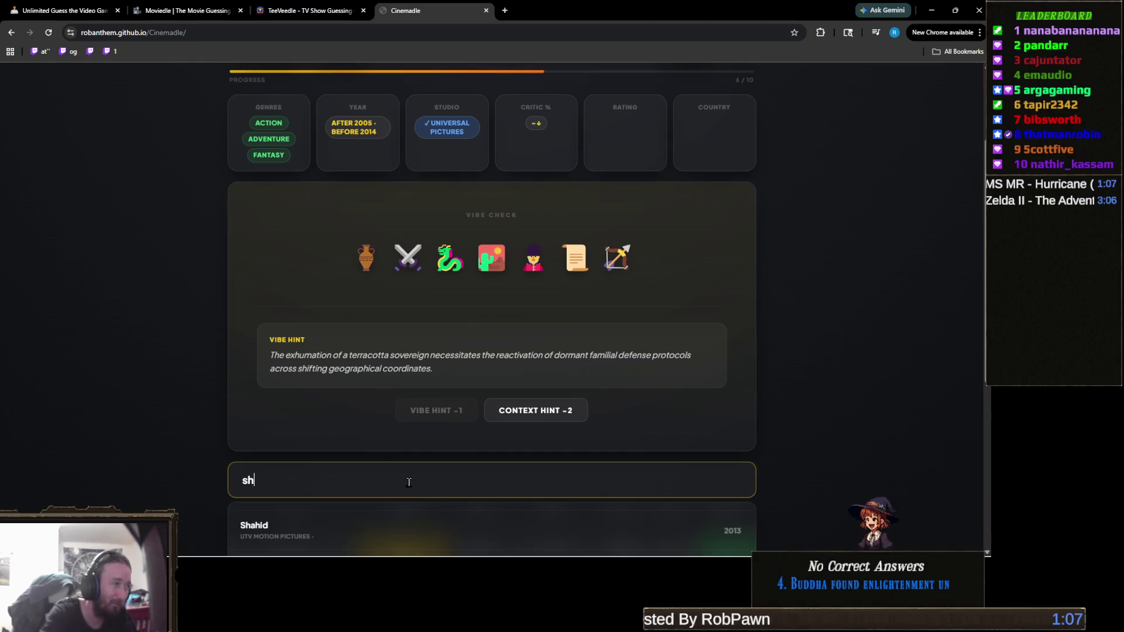
text(ang ch)
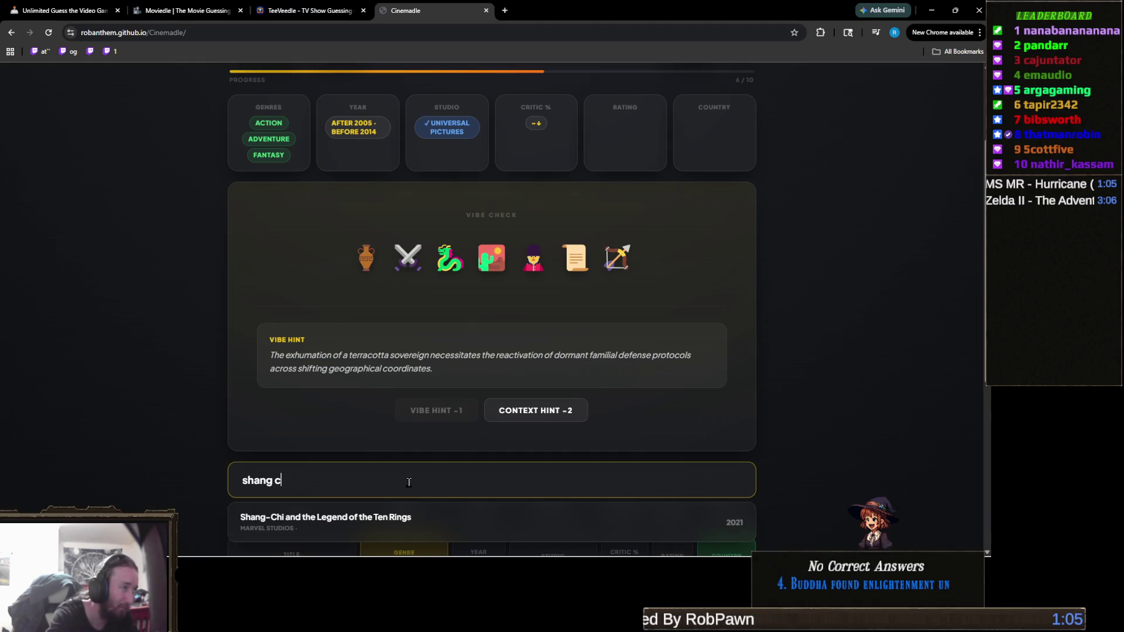
scroll(245, 351, down, 3)
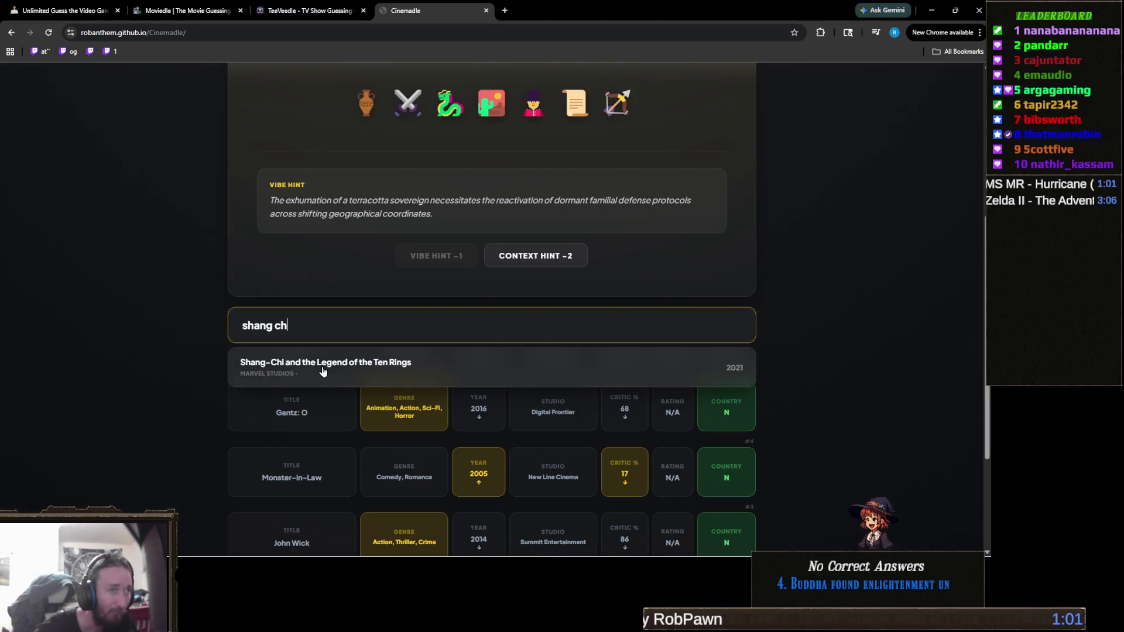
scroll(121, 366, up, 2)
scroll(121, 367, down, 2)
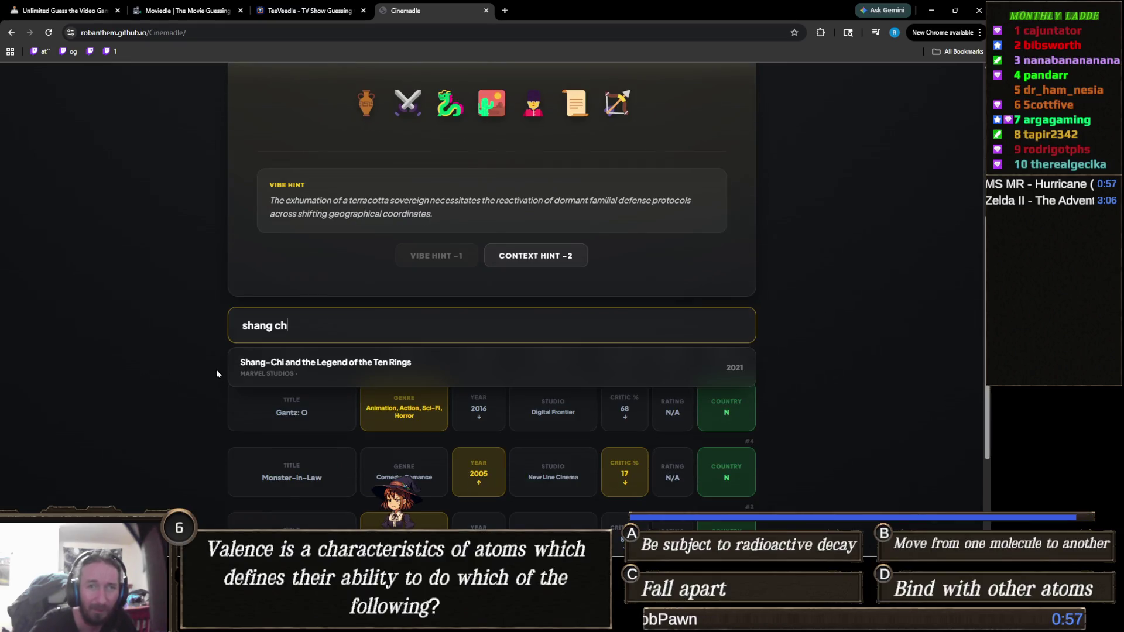
key(ctrl+a)
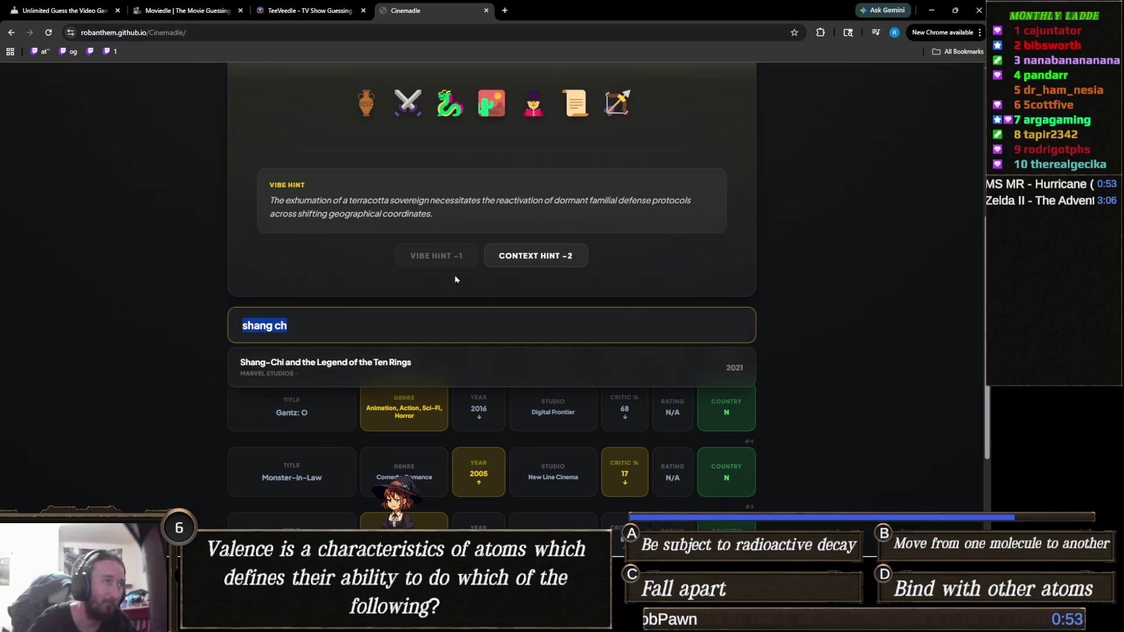
click(305, 369)
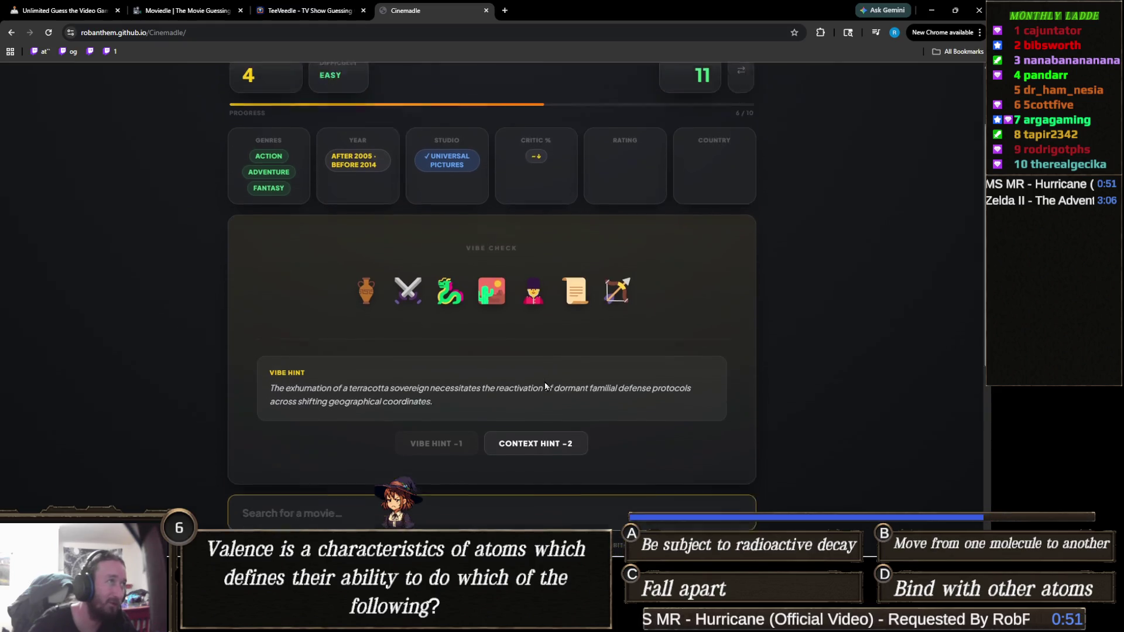
Reveal the Context Hint, search 'mummy', and guess The Mummy: Tomb of the Dragon Emperor.
click(534, 407)
scroll(381, 370, down, 2)
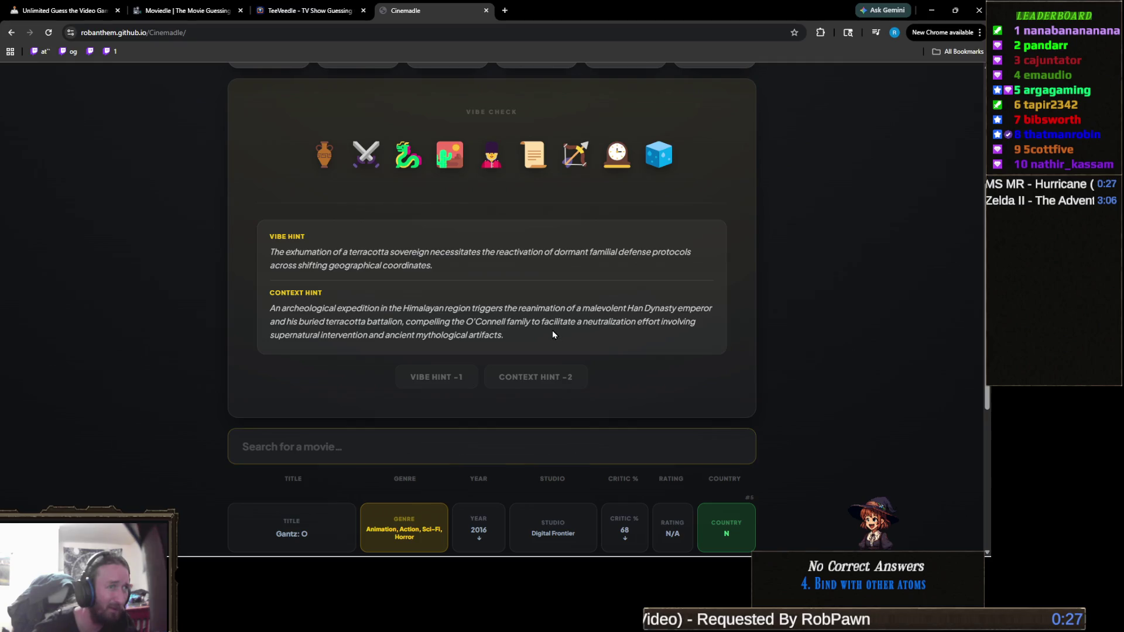
key(Tab)
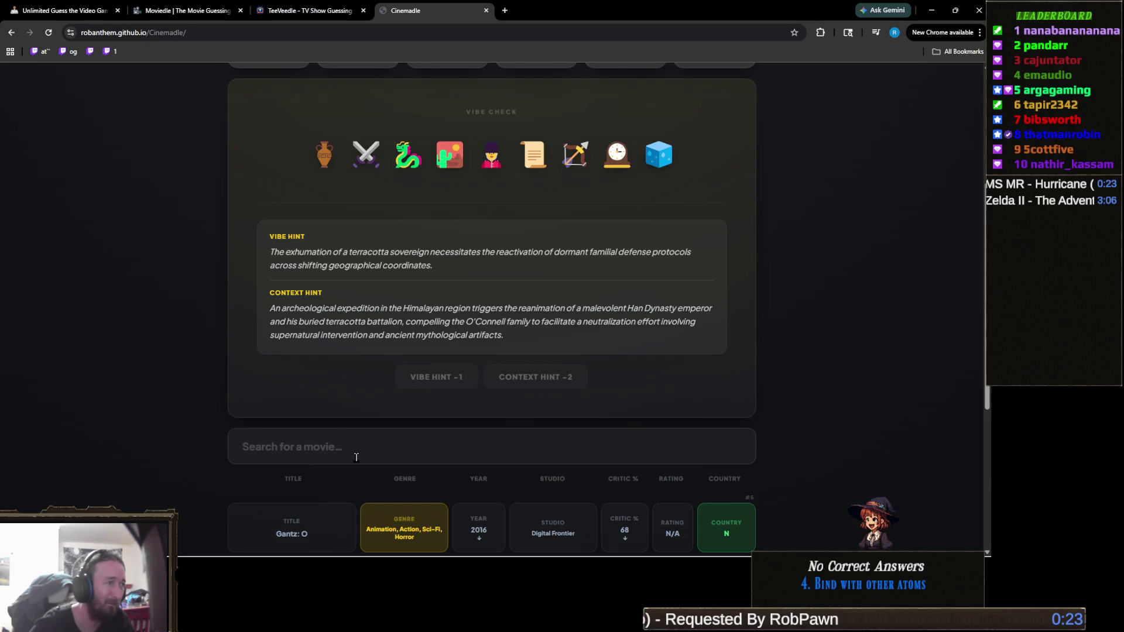
scroll(418, 389, down, 3)
text(the m)
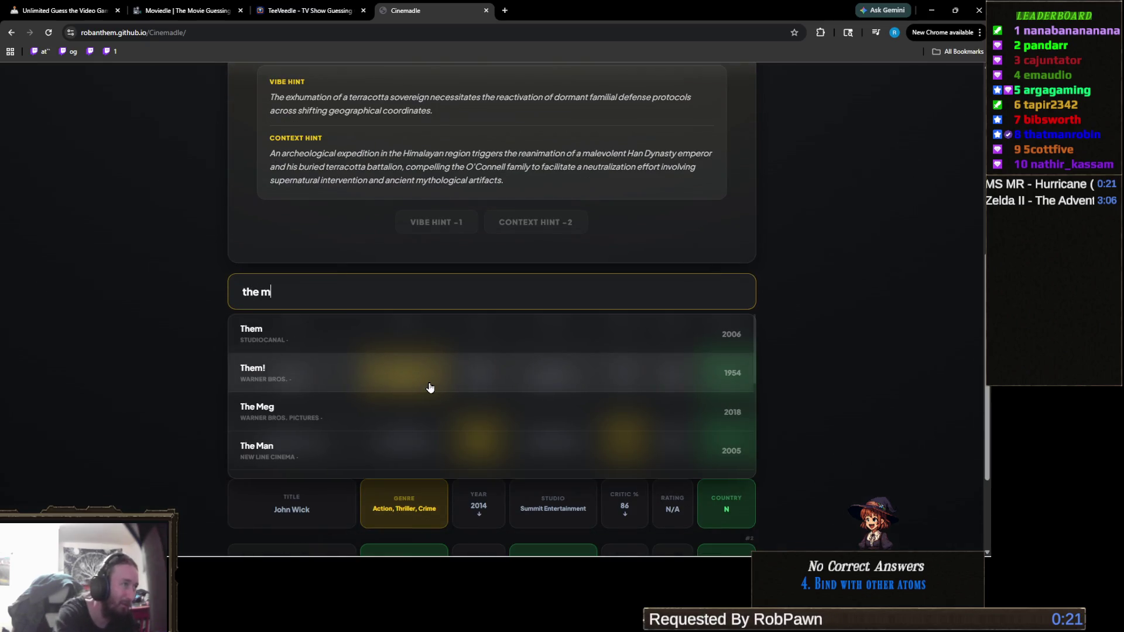
key(BackSpace)
key(BackSpace)
key(BackSpace)
key(BackSpace)
text(mummy)
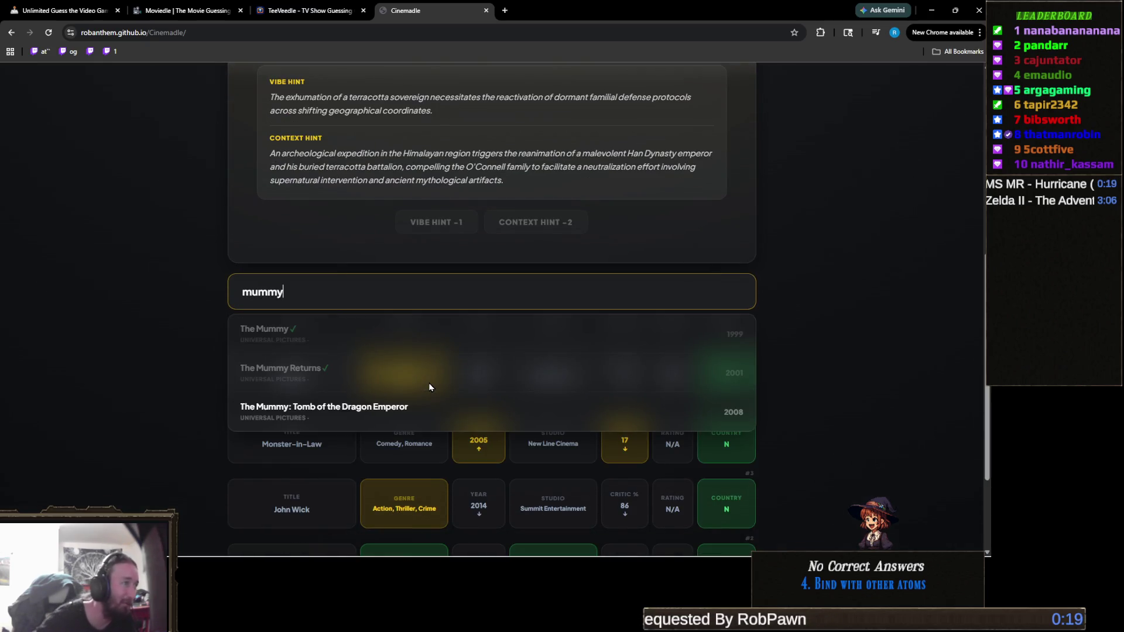
scroll(298, 310, down, 1)
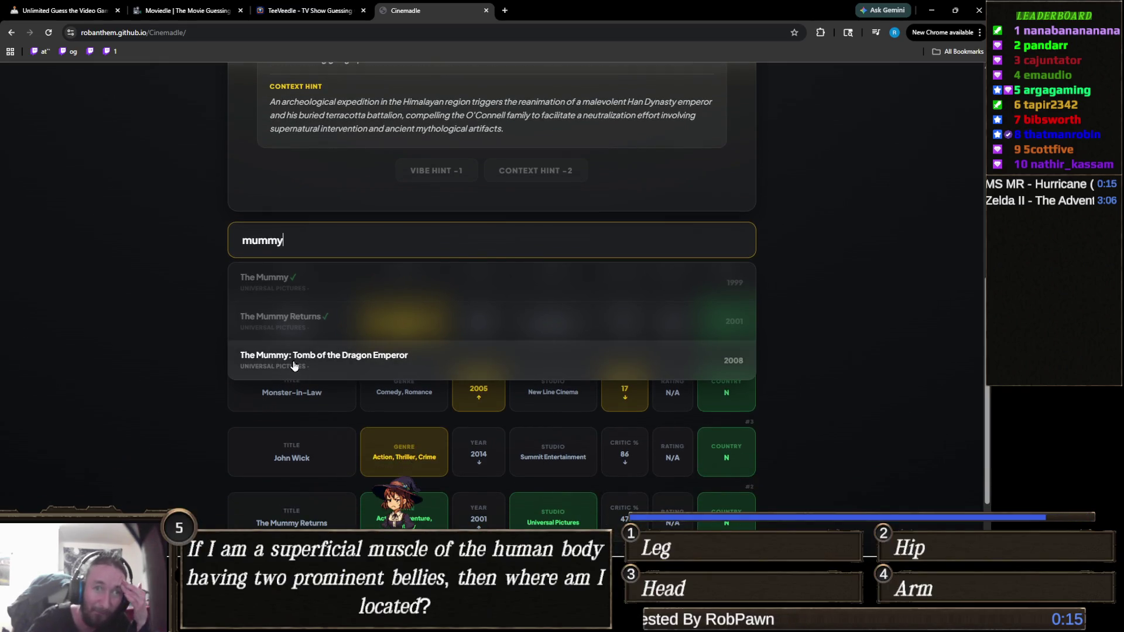
click(294, 363)
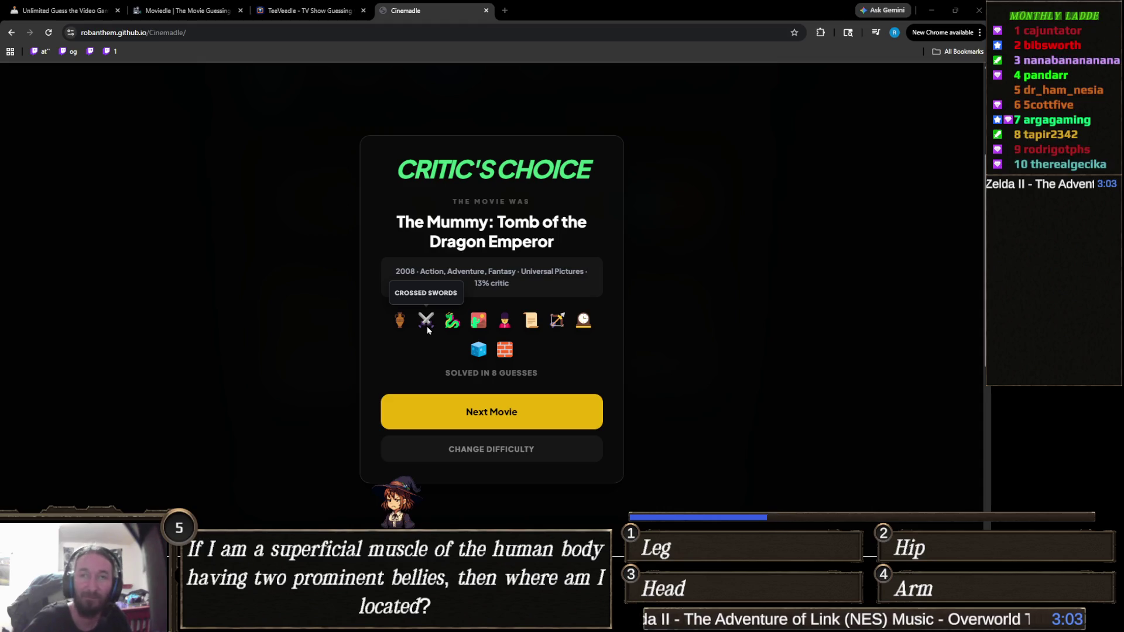
Start the next Cinemadle movie round, with 10 guesses left and a streak of 12.
click(550, 416)
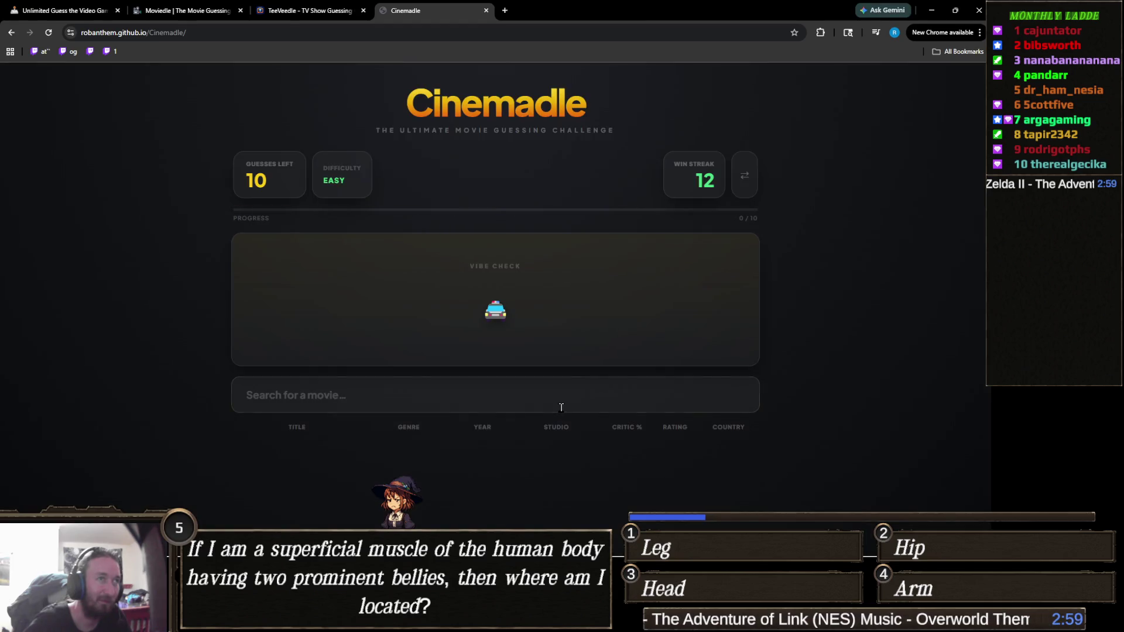
mouse_move(492, 314)
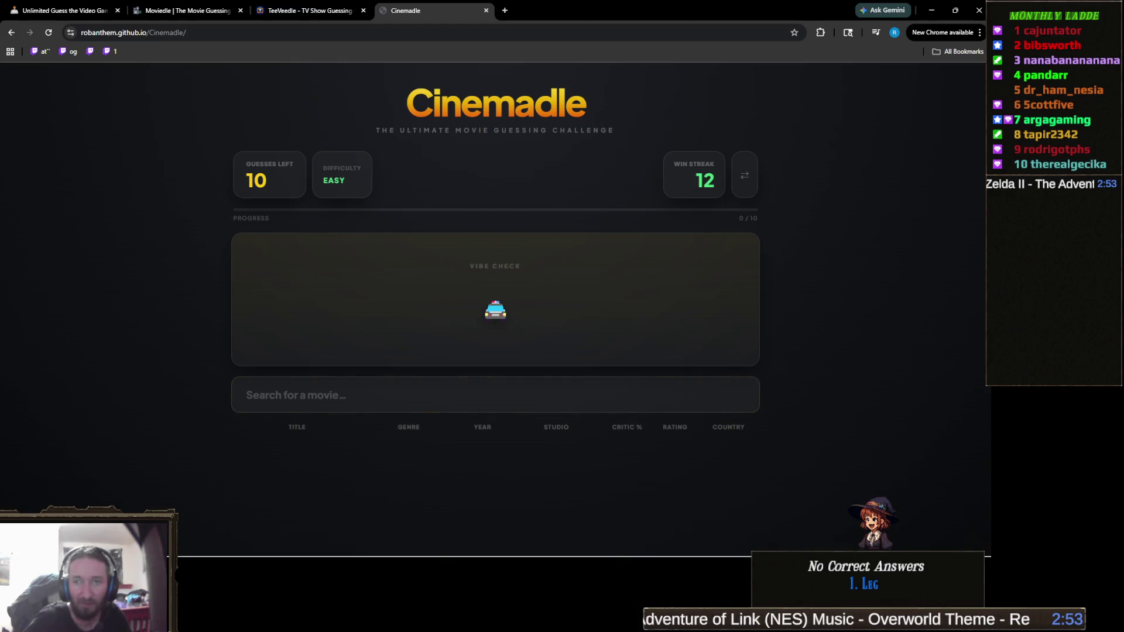
click(468, 386)
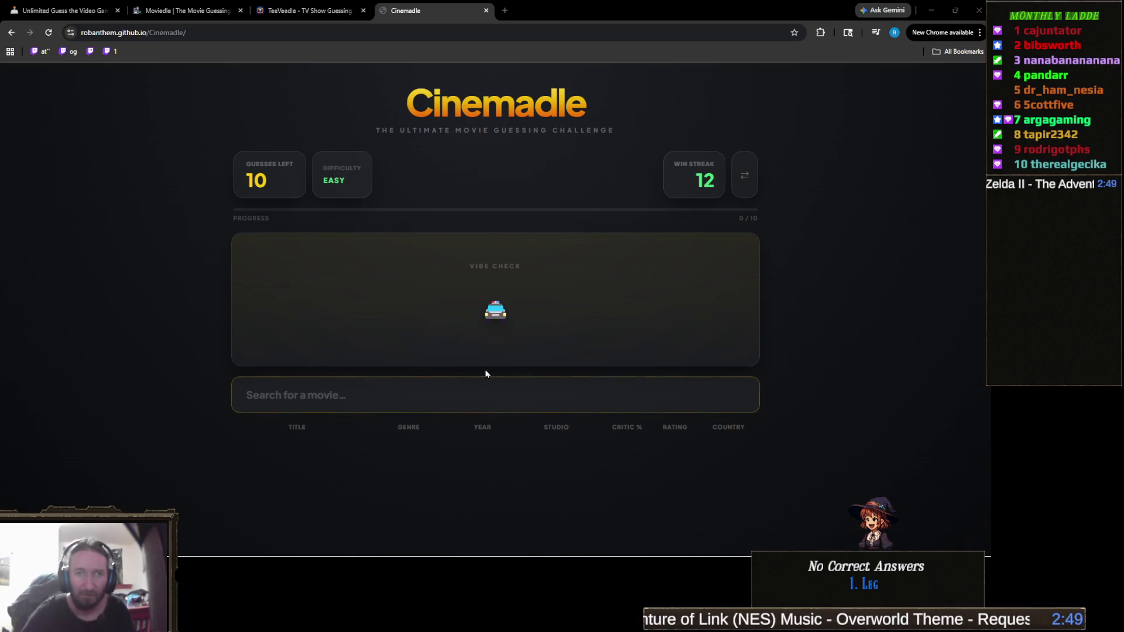
click(485, 374)
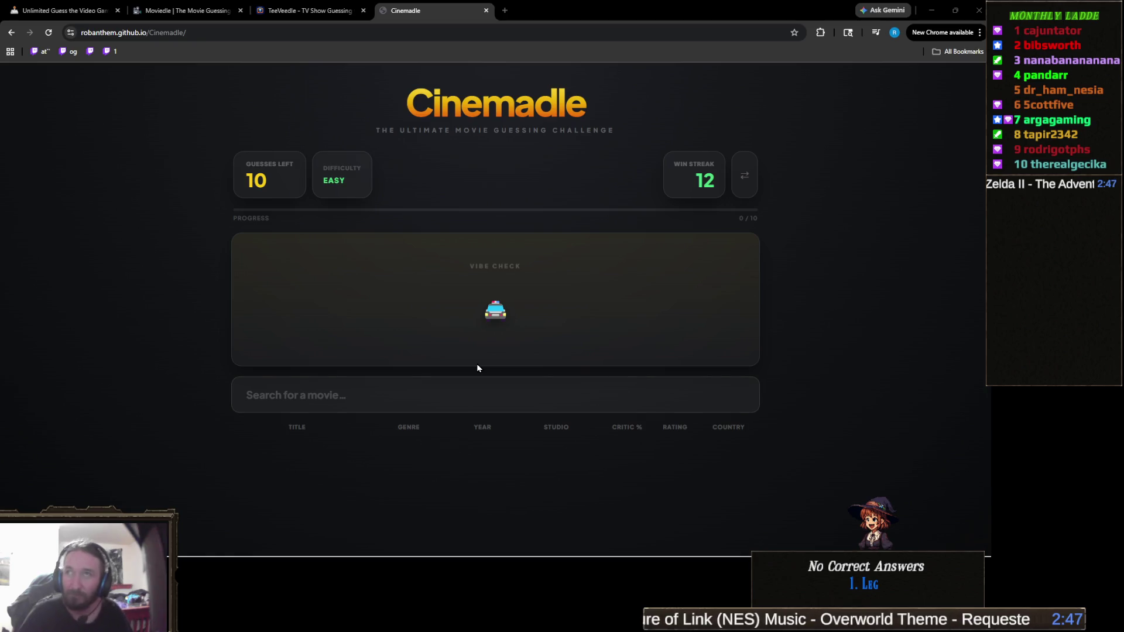
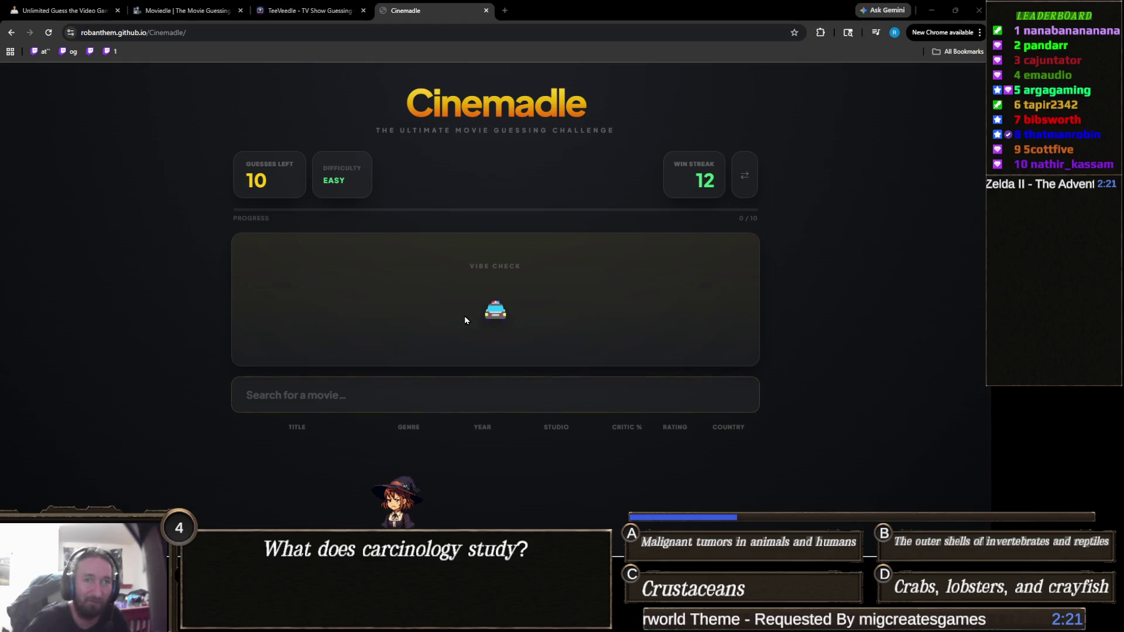
Guess 'The Other Guys' in Cinemadle by searching 'the other g' and picking the suggestion.
click(430, 407)
text(the other)
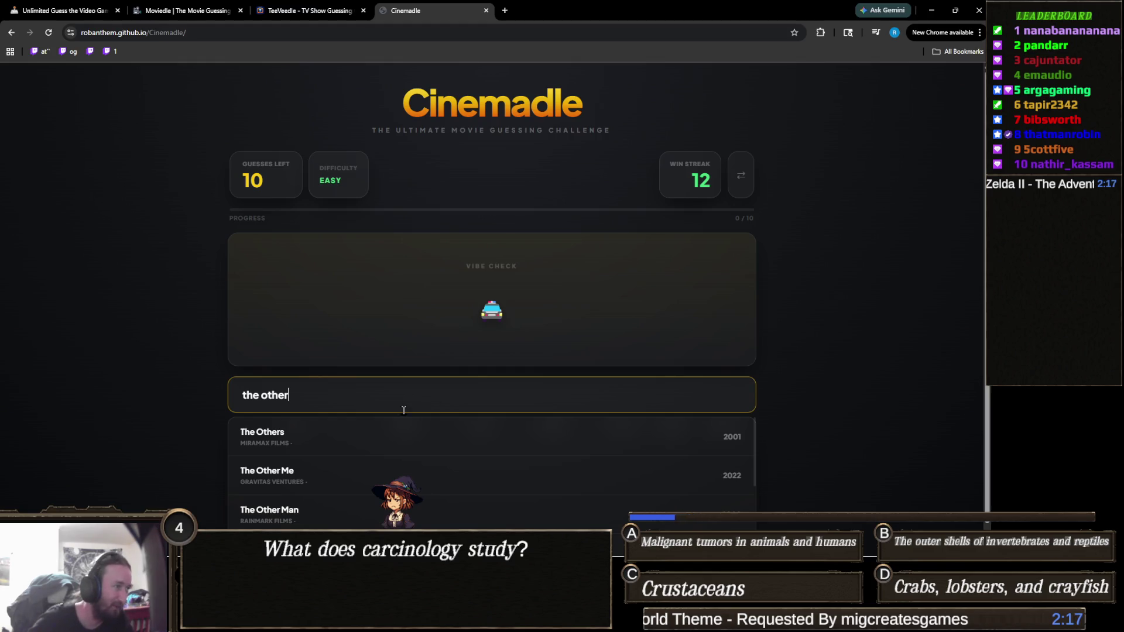
text( g)
click(323, 438)
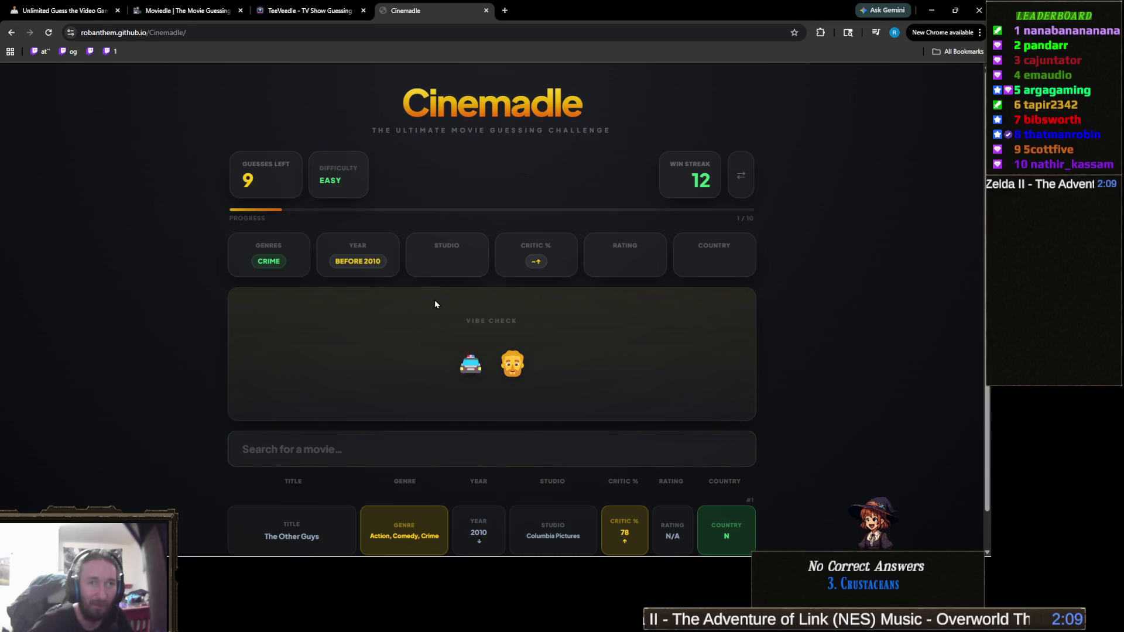
mouse_move(481, 369)
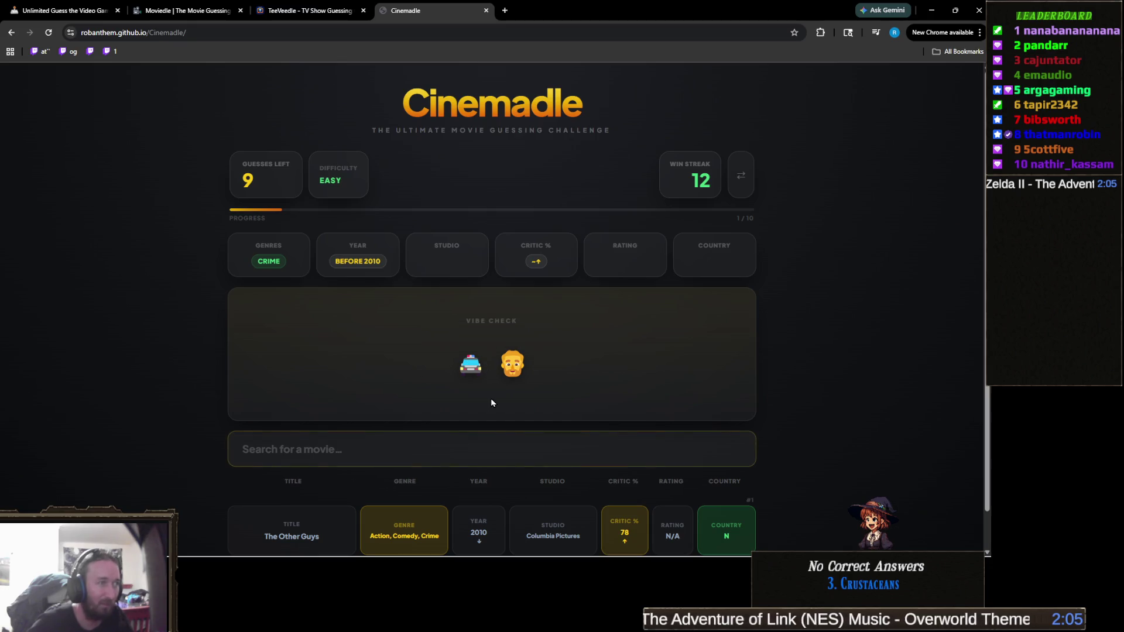
click(360, 446)
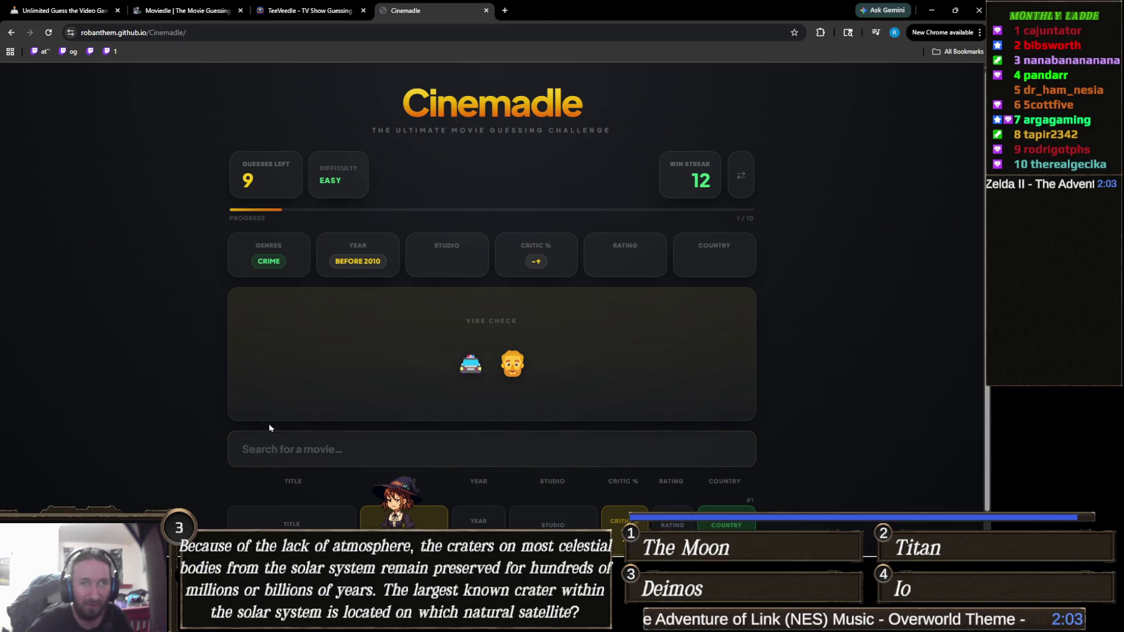
click(315, 11)
click(426, 5)
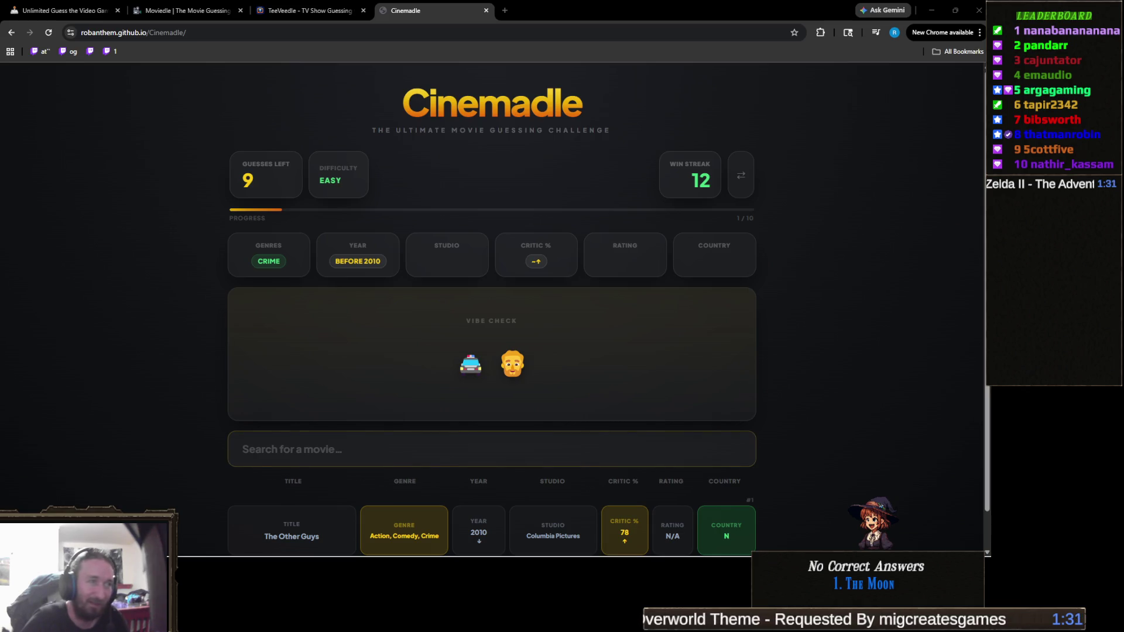
mouse_move(514, 368)
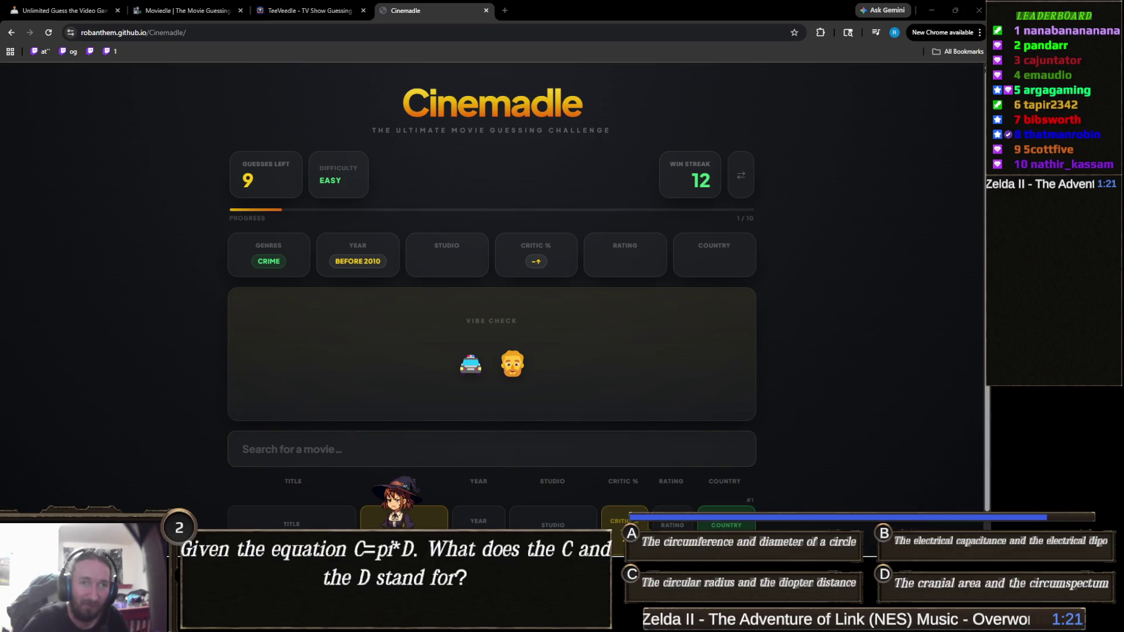
click(492, 449)
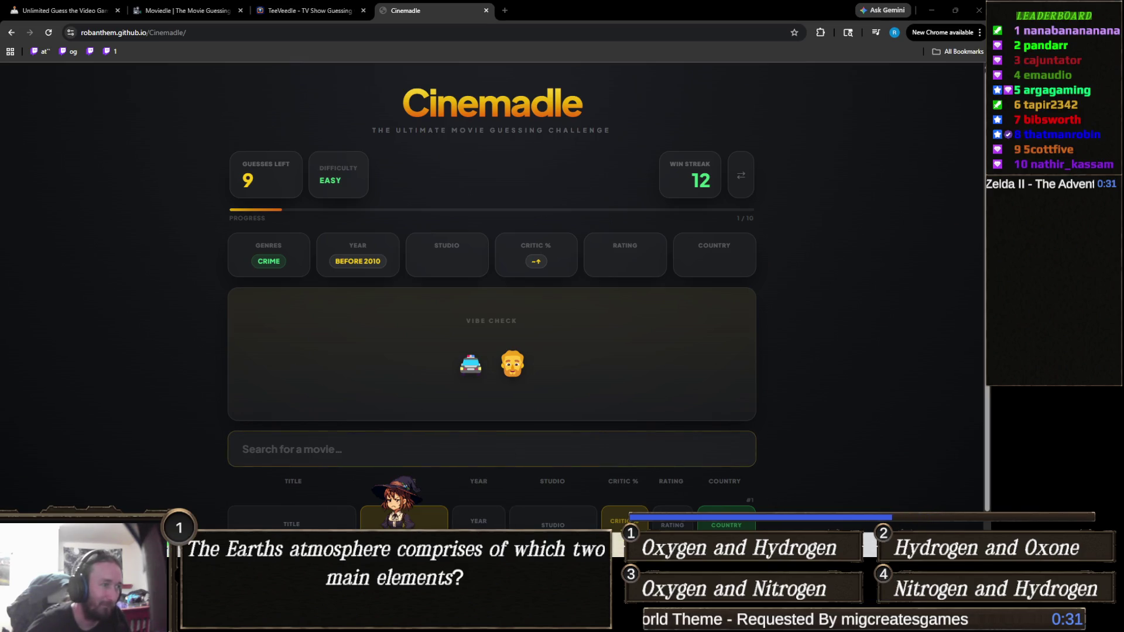
In the Unity project, orbit the Scene view toward the terrain plateau and enter Play mode.
click(381, 486)
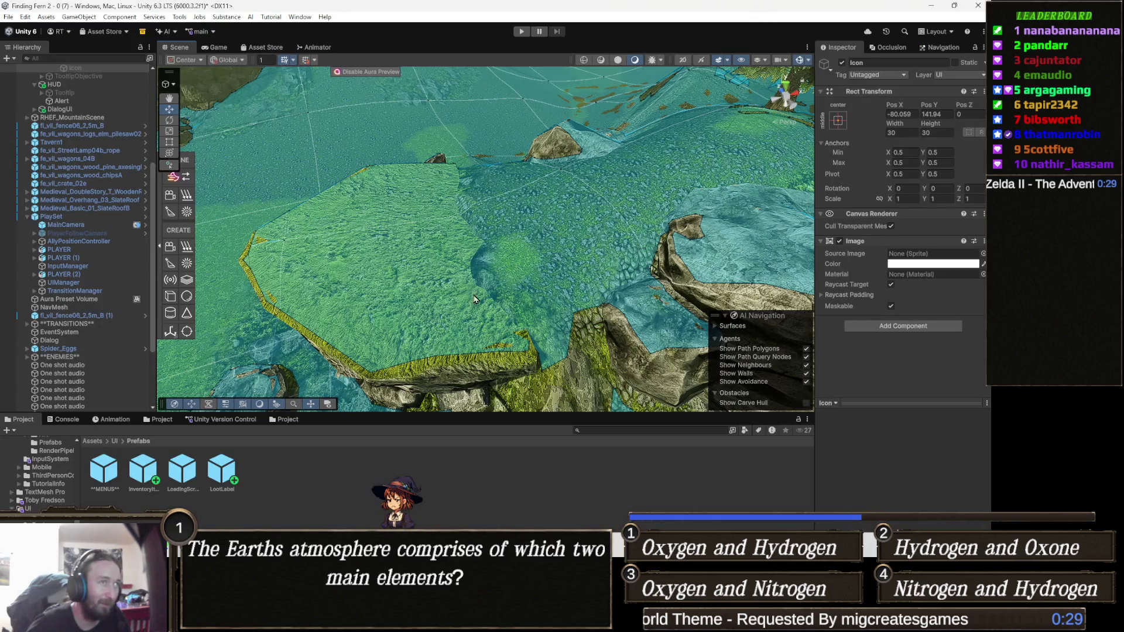
mouse_move(518, 258)
mouse_down()
mouse_move(447, 250)
mouse_move(464, 275)
mouse_move(552, 251)
mouse_move(493, 197)
mouse_move(462, 246)
mouse_up()
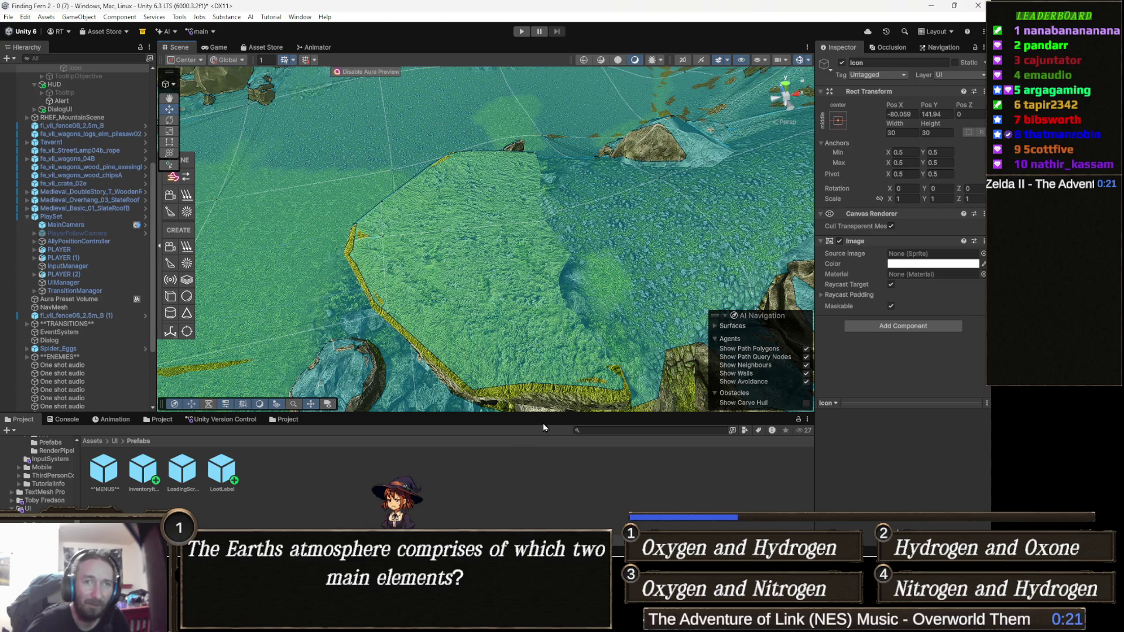
click(521, 31)
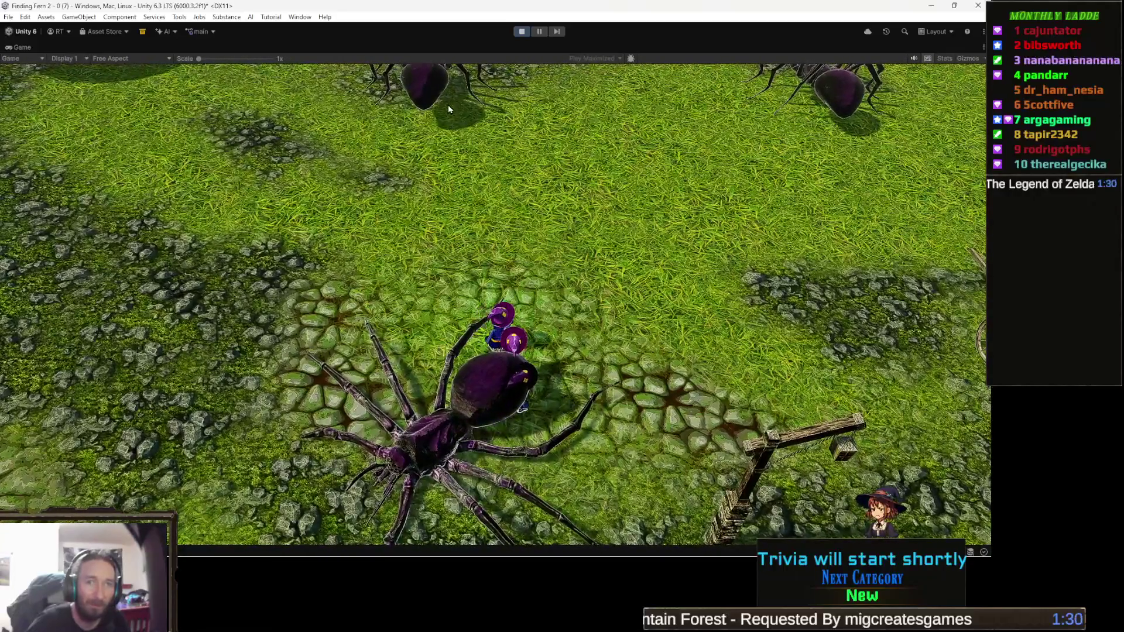
Cast three green spell bursts at the giant spider, then exit Play mode.
click(447, 105)
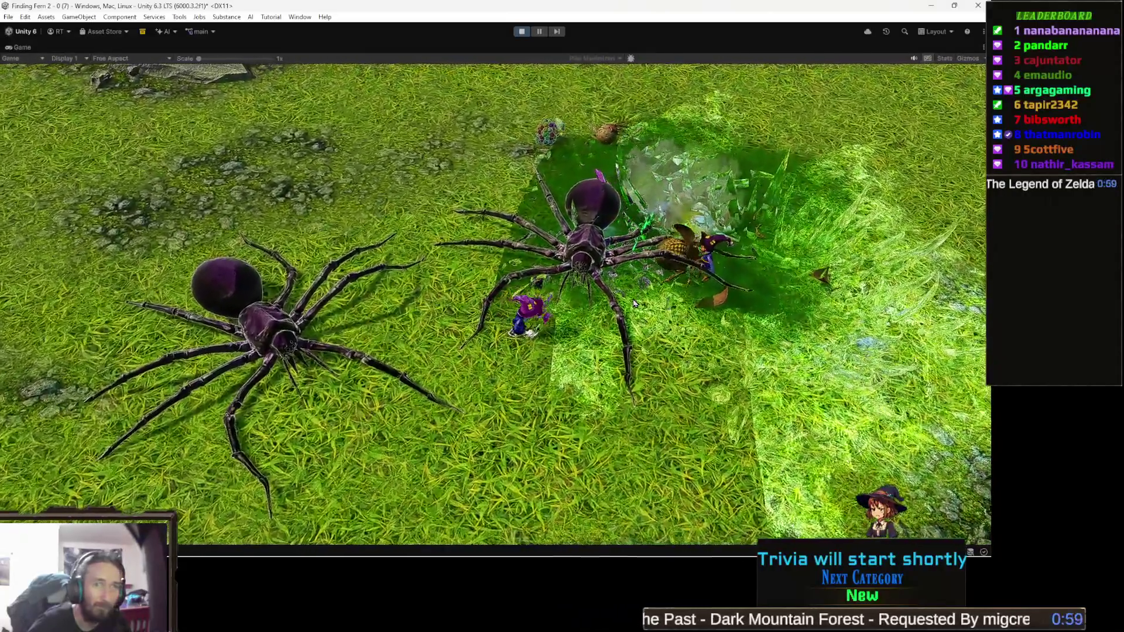
click(611, 310)
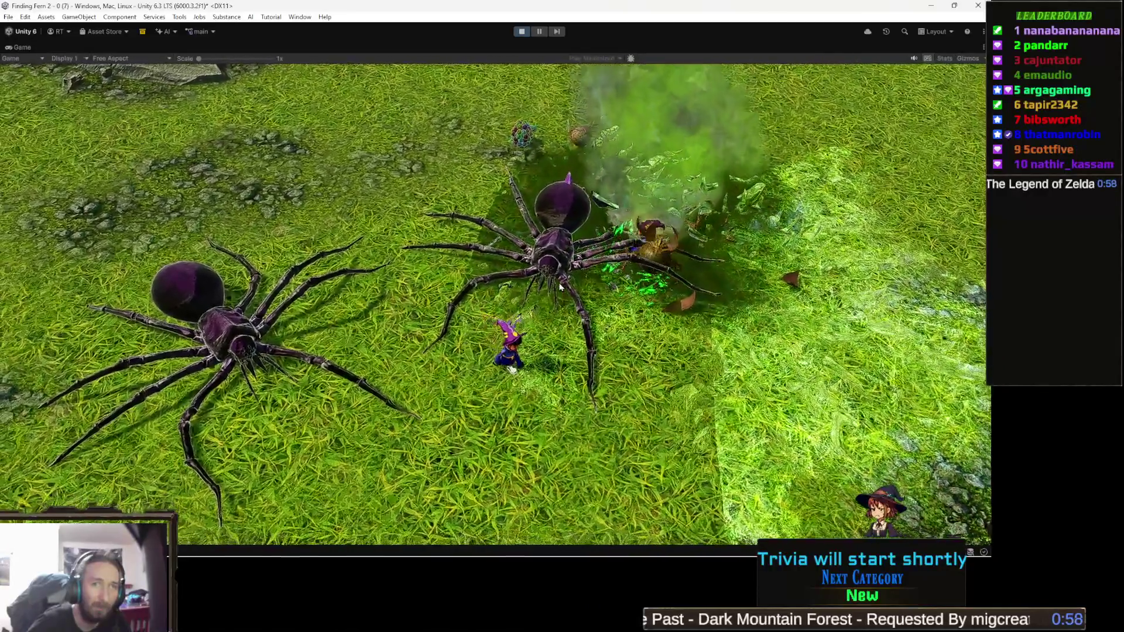
click(558, 274)
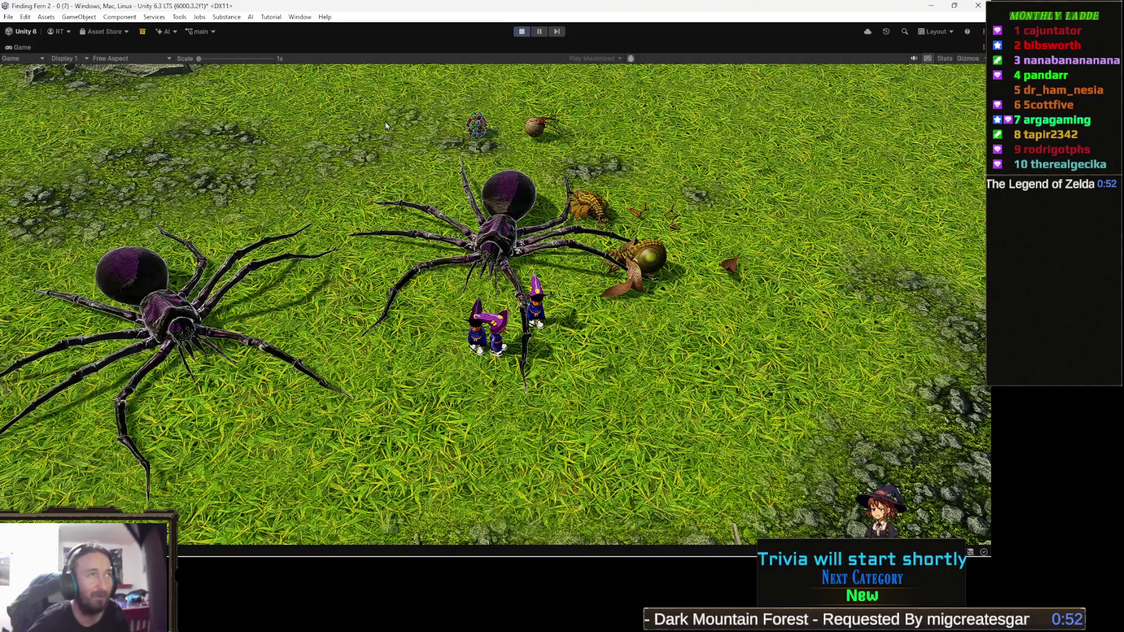
click(519, 31)
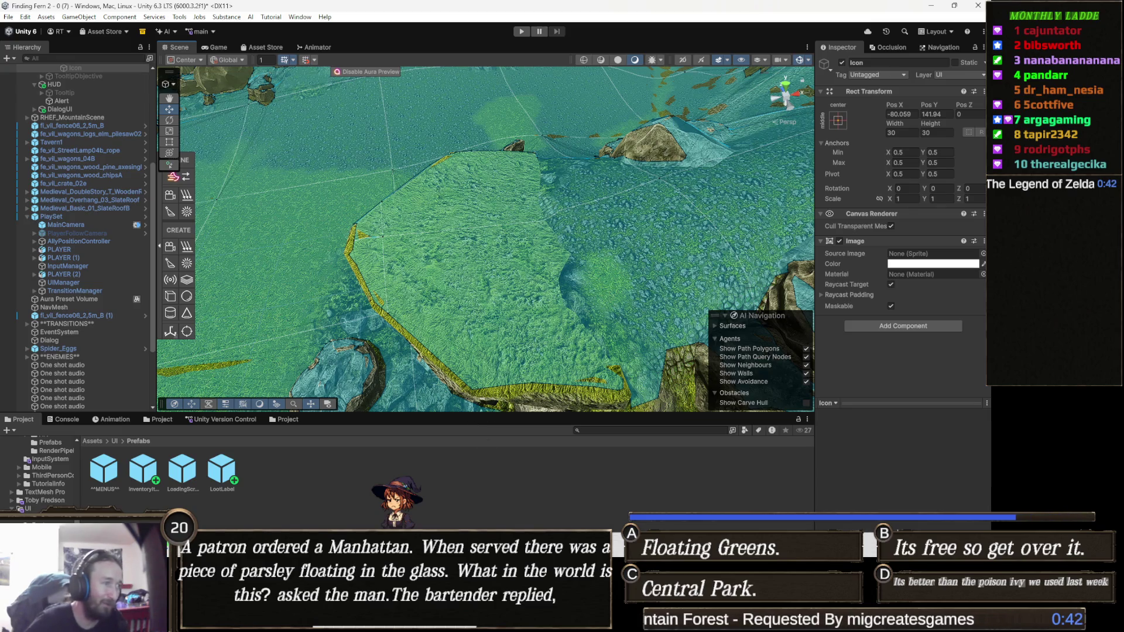
In Chrome, open a new tab and load the Finding Fern Steam store page from the 'fd' suggestion.
mouse_move(299, 621)
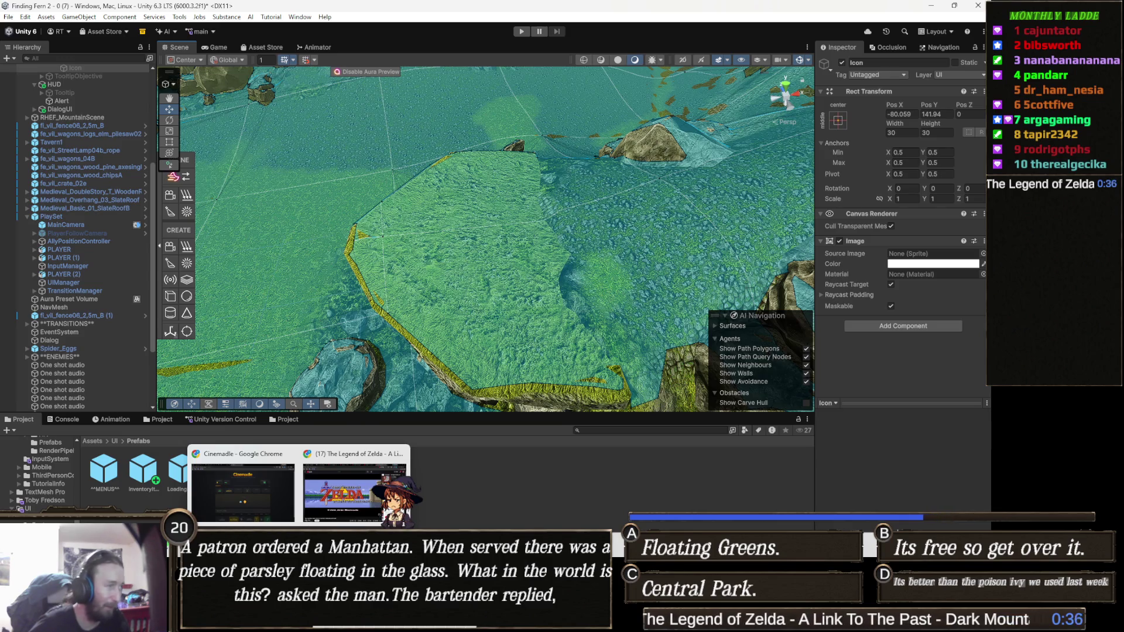
click(253, 515)
click(505, 11)
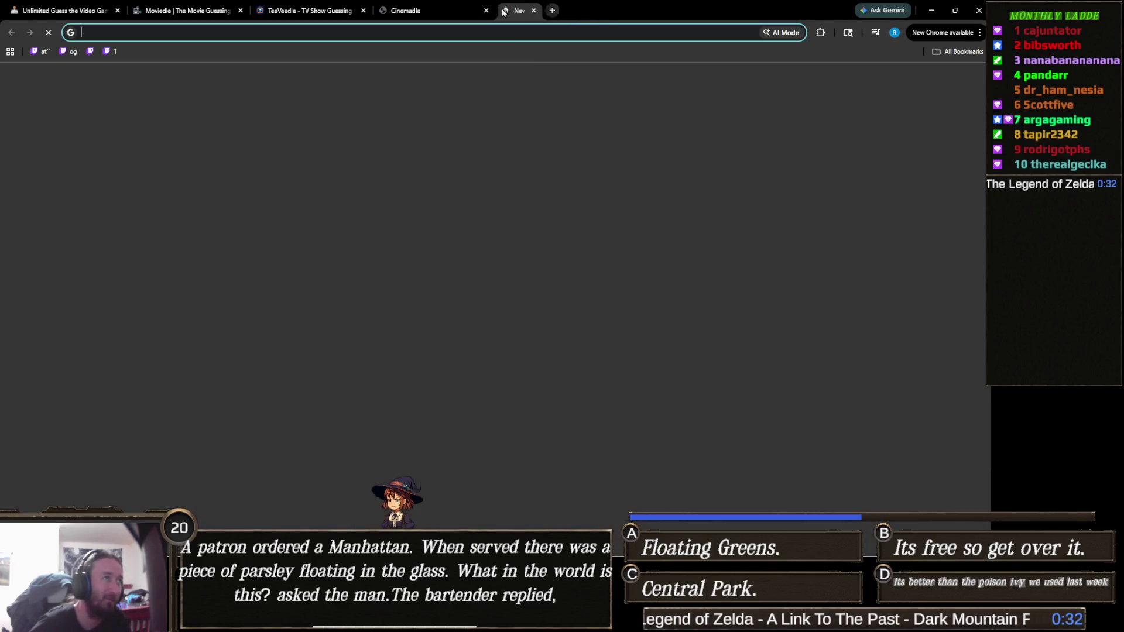
text(f)
text(ind)
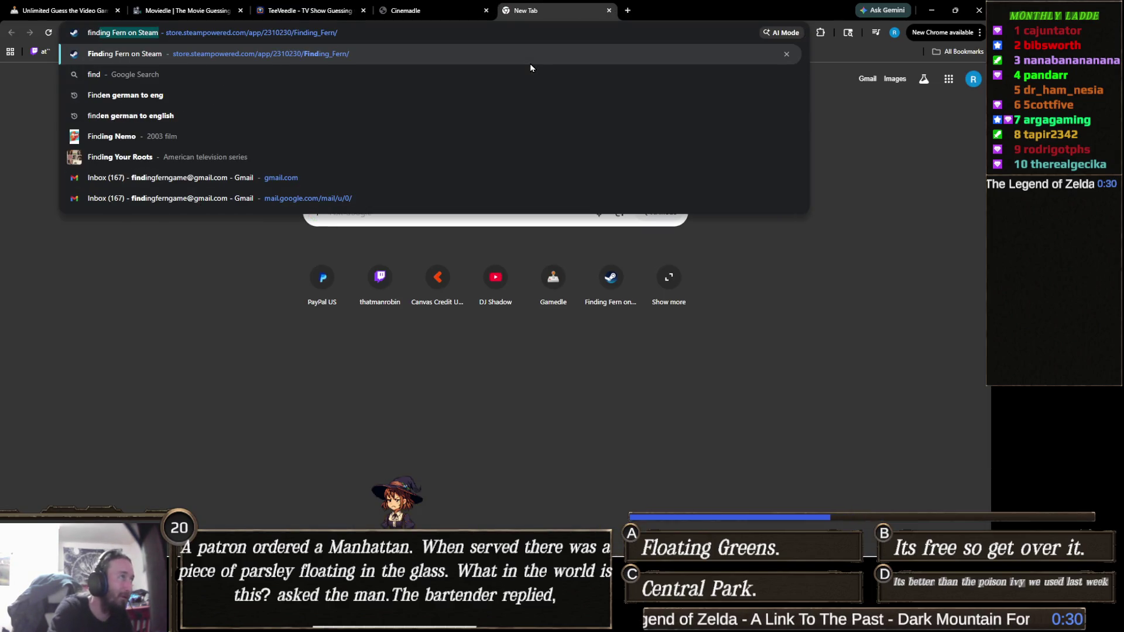
key(Return)
scroll(502, 313, down, 2)
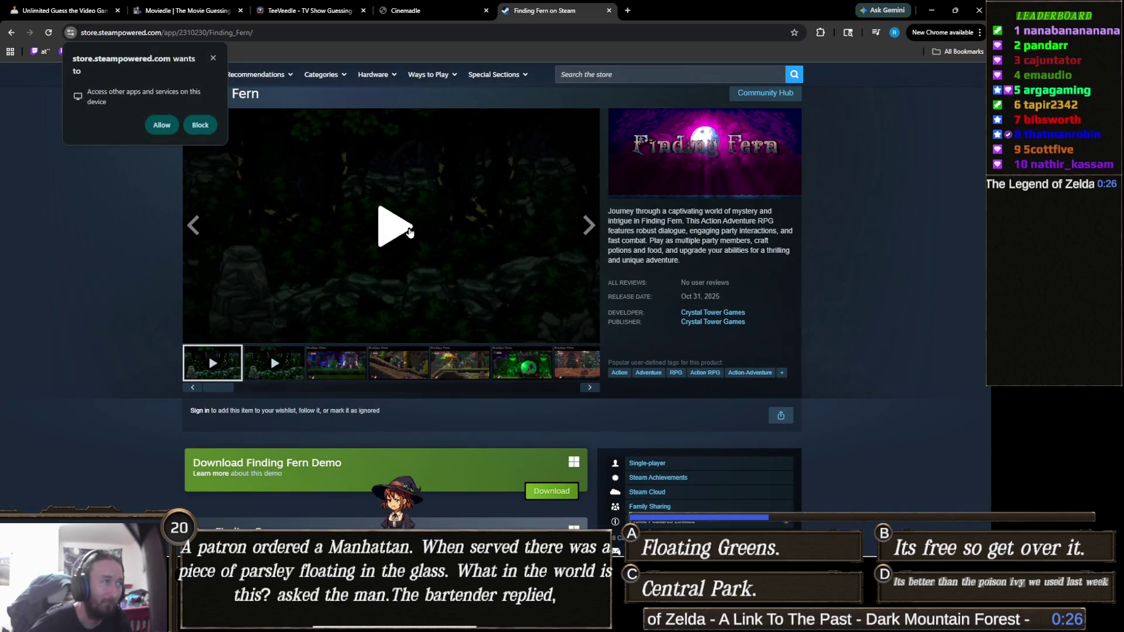
Play the Finding Fern trailer full screen, dismissing the permission popup, until the Halloween 2025 title card.
click(588, 334)
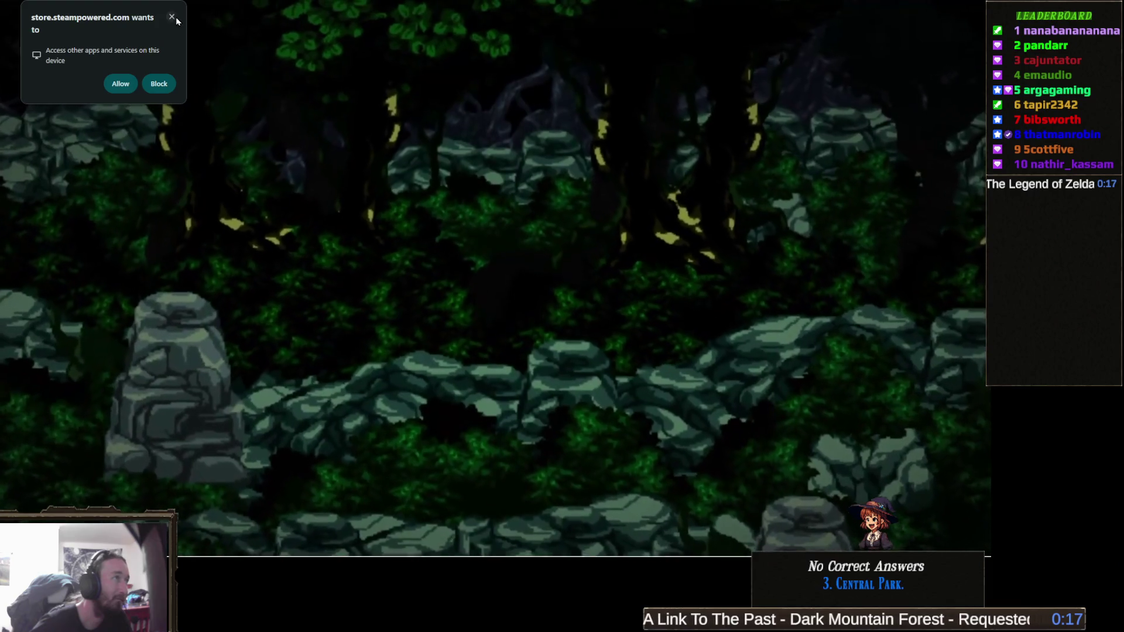
click(172, 17)
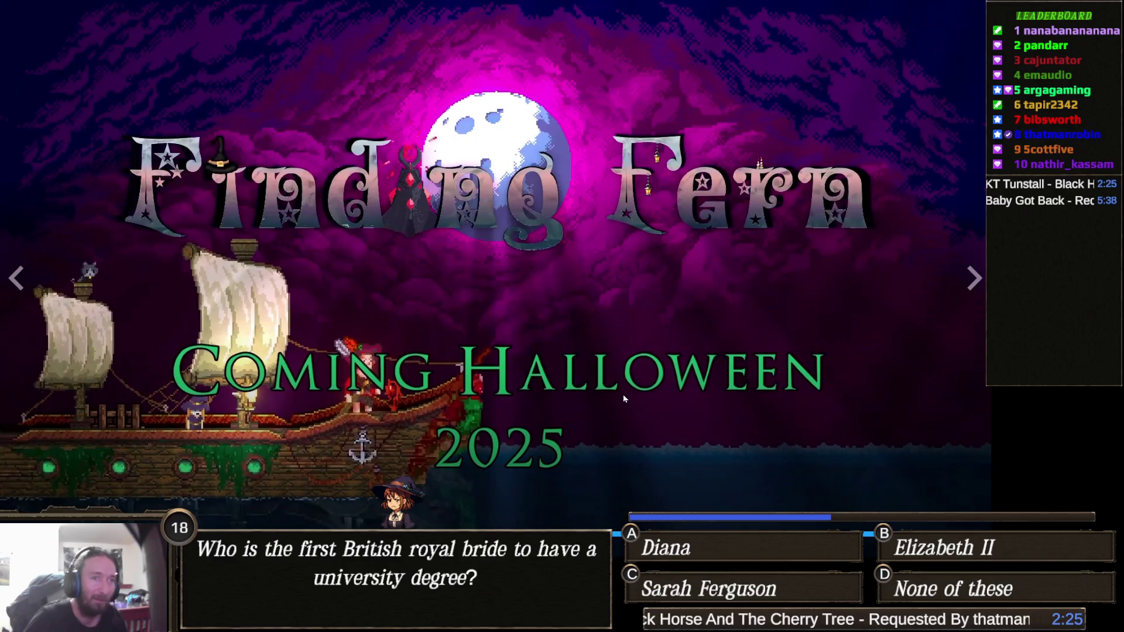
key(Escape)
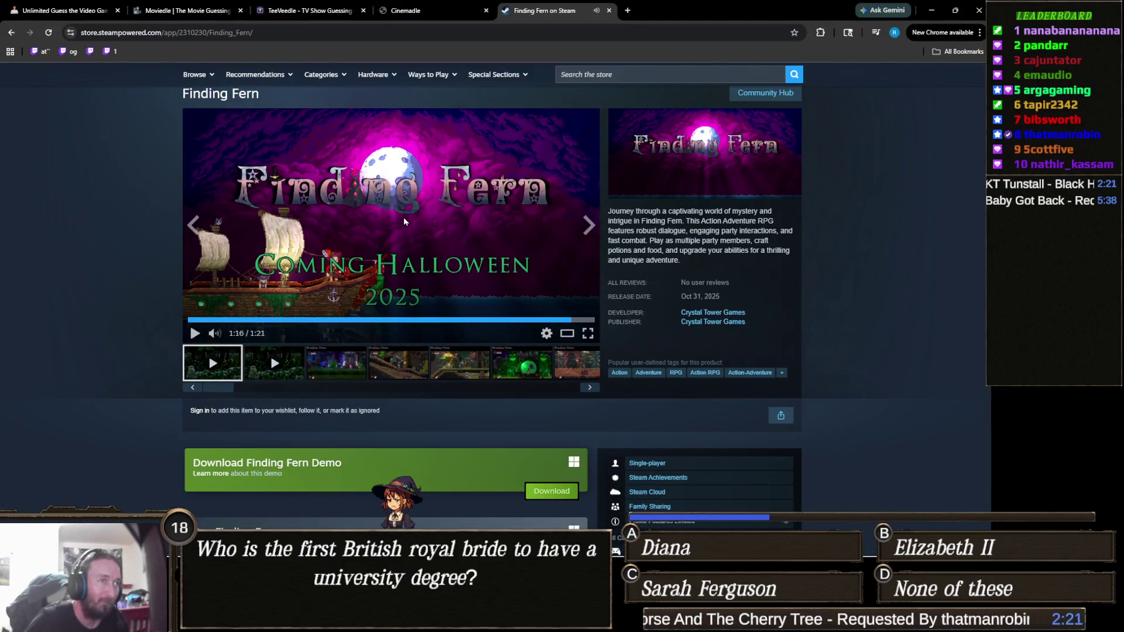
Scroll the Finding Fern store page and close its tab to return to Cinemadle.
scroll(404, 221, down, 3)
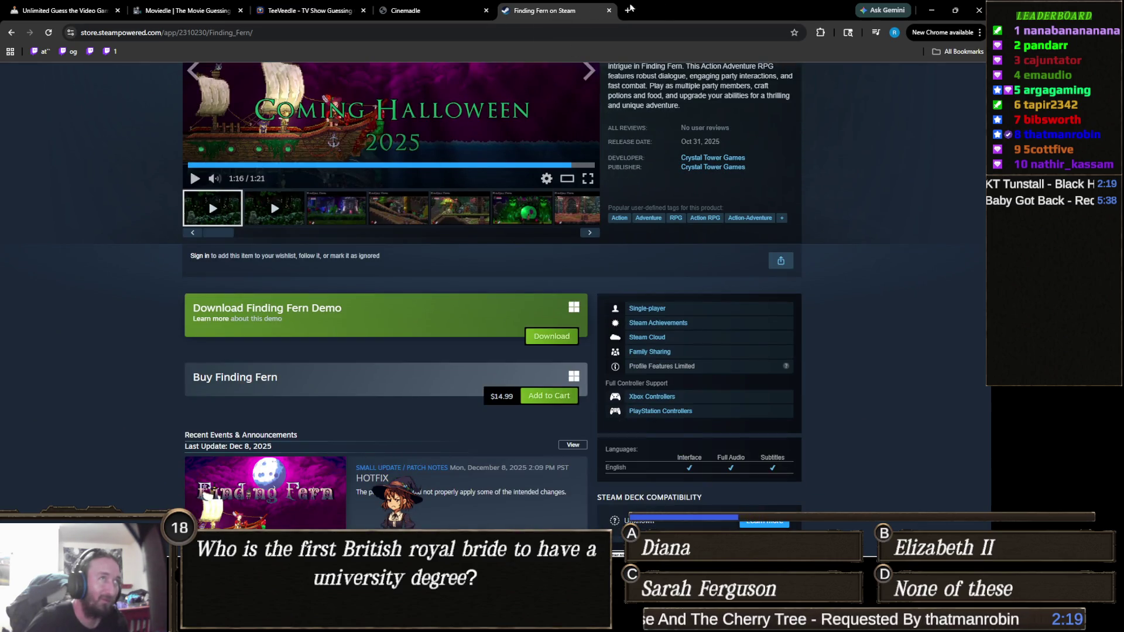
click(609, 10)
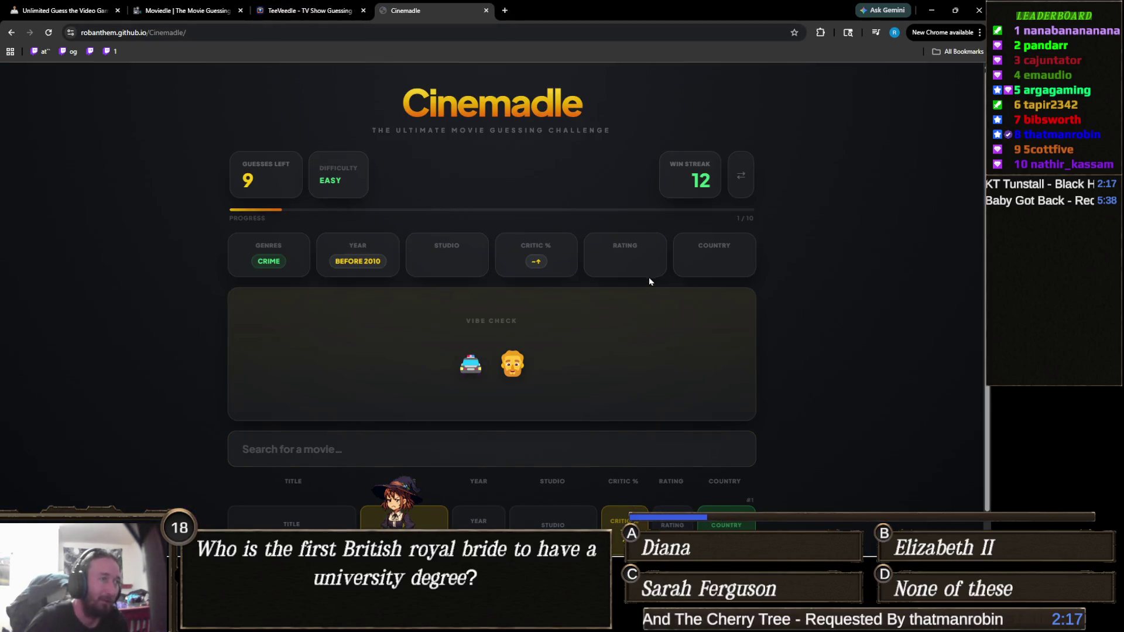